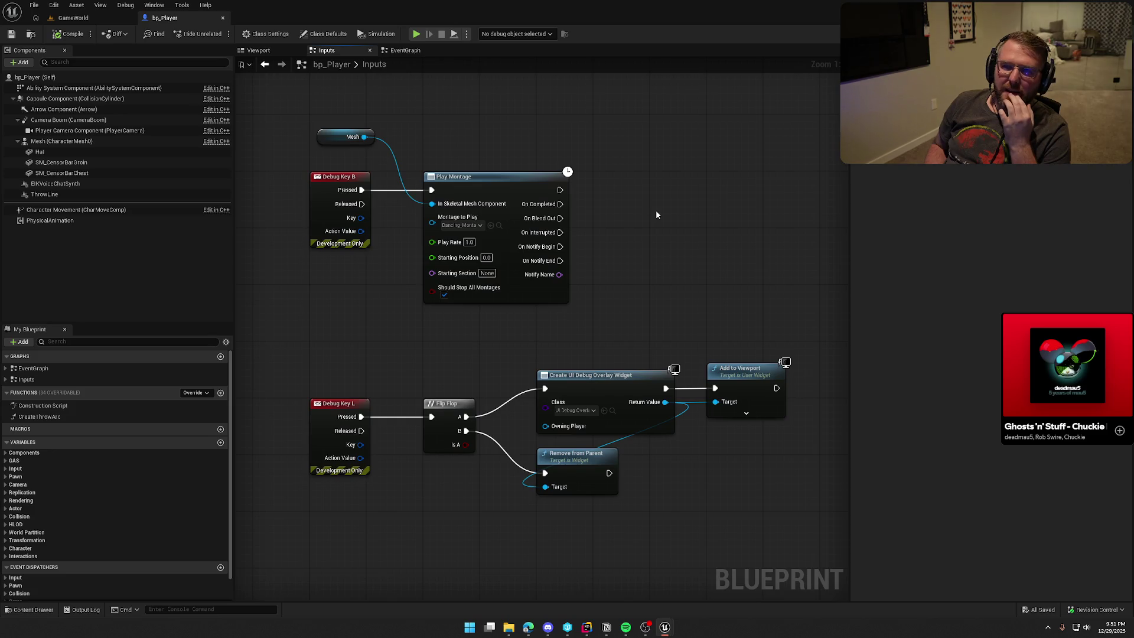
# - Place the Mesh getter just above Play Montage, then open Dancing_Montage from Content/Art/Anims
pyautogui.moveTo(653, 209); pyautogui.dragTo(676, 232)
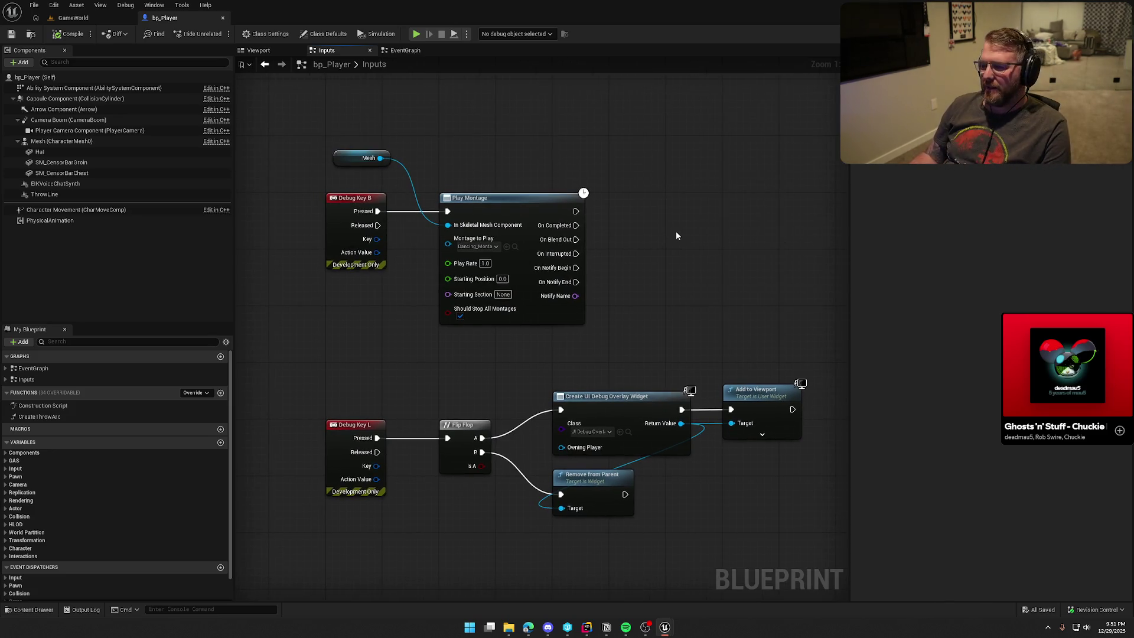
pyautogui.moveTo(334, 159)
pyautogui.mouseDown()
pyautogui.moveTo(434, 171)
pyautogui.moveTo(442, 187)
pyautogui.mouseUp()
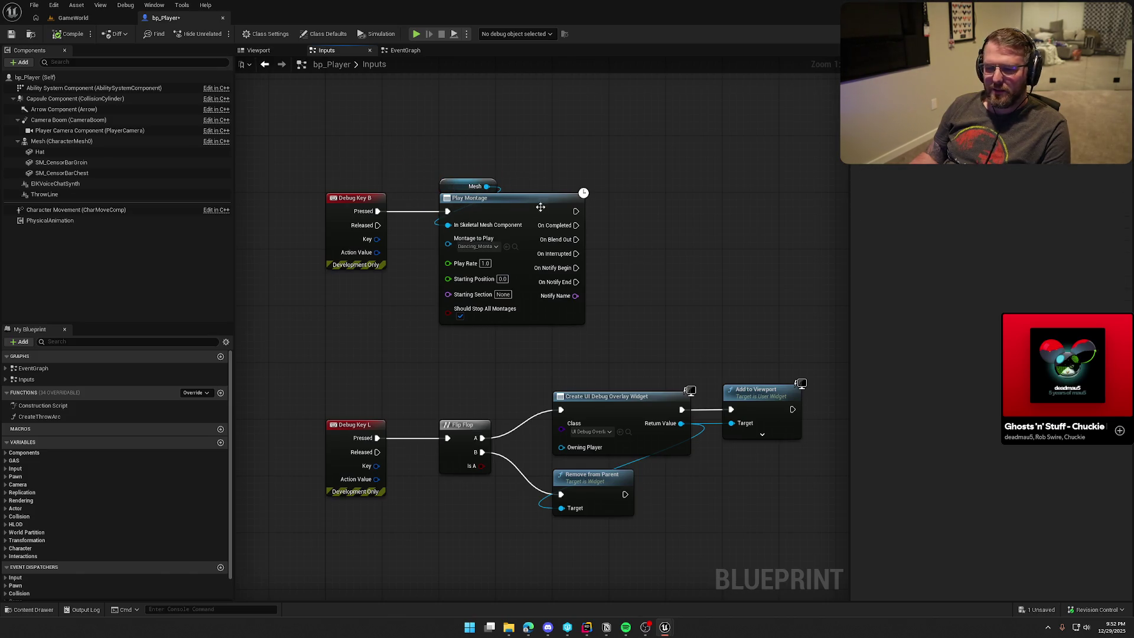
pyautogui.click(514, 247)
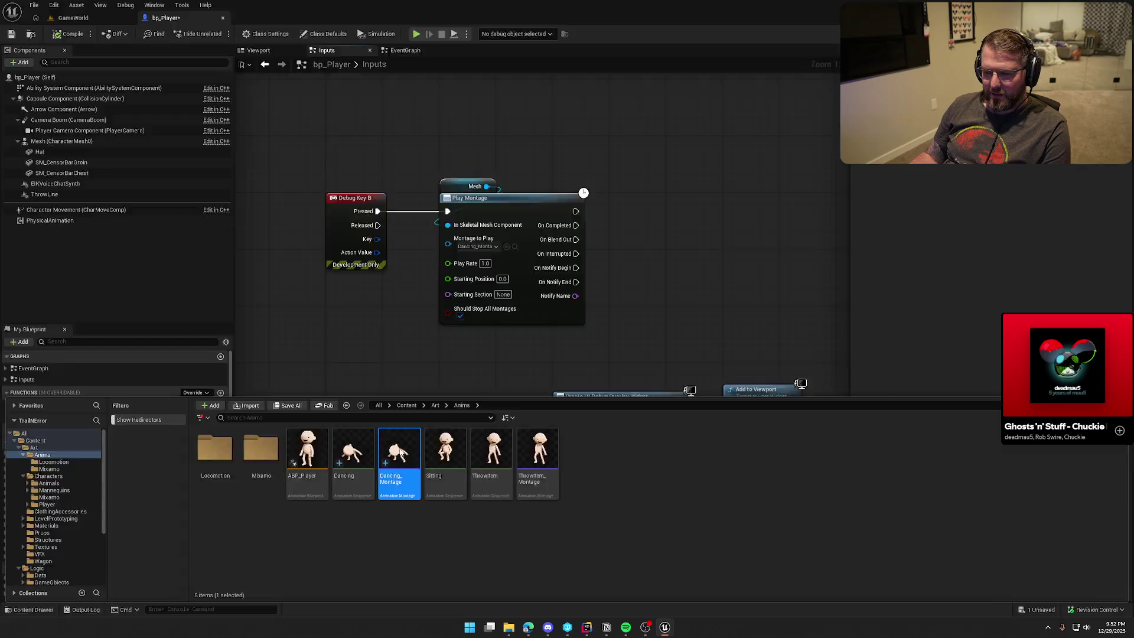
pyautogui.doubleClick(399, 447)
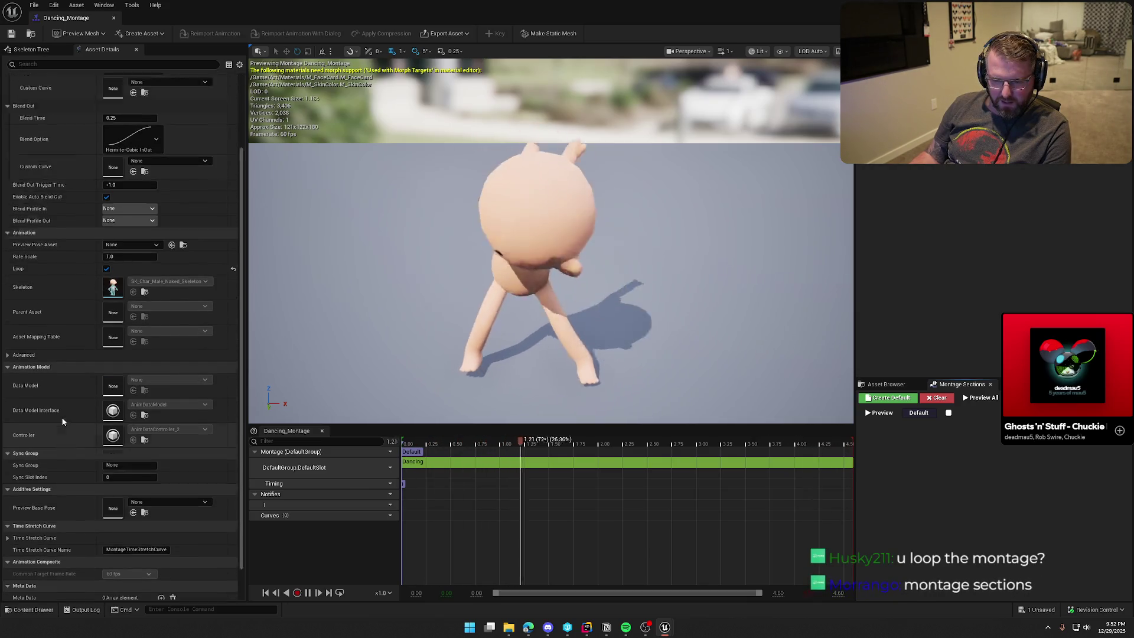
# - Close the Dancing_Montage editor, then play-test GameWorld by walking the character forward before stopping
pyautogui.middleClick(67, 18)
pyautogui.click(68, 18)
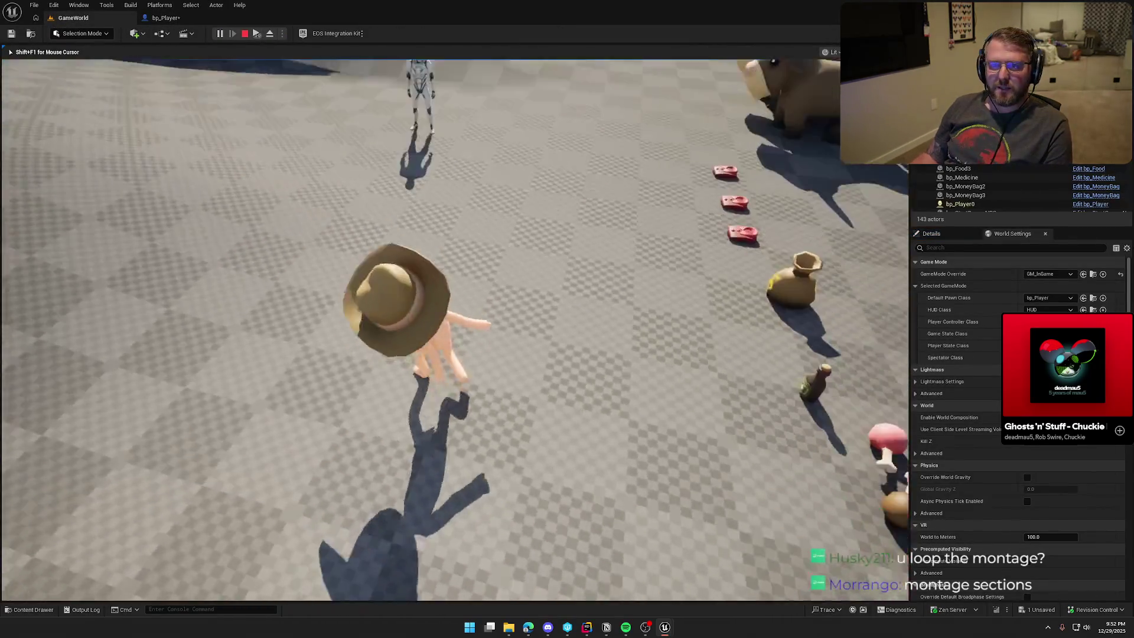
pyautogui.press('w')
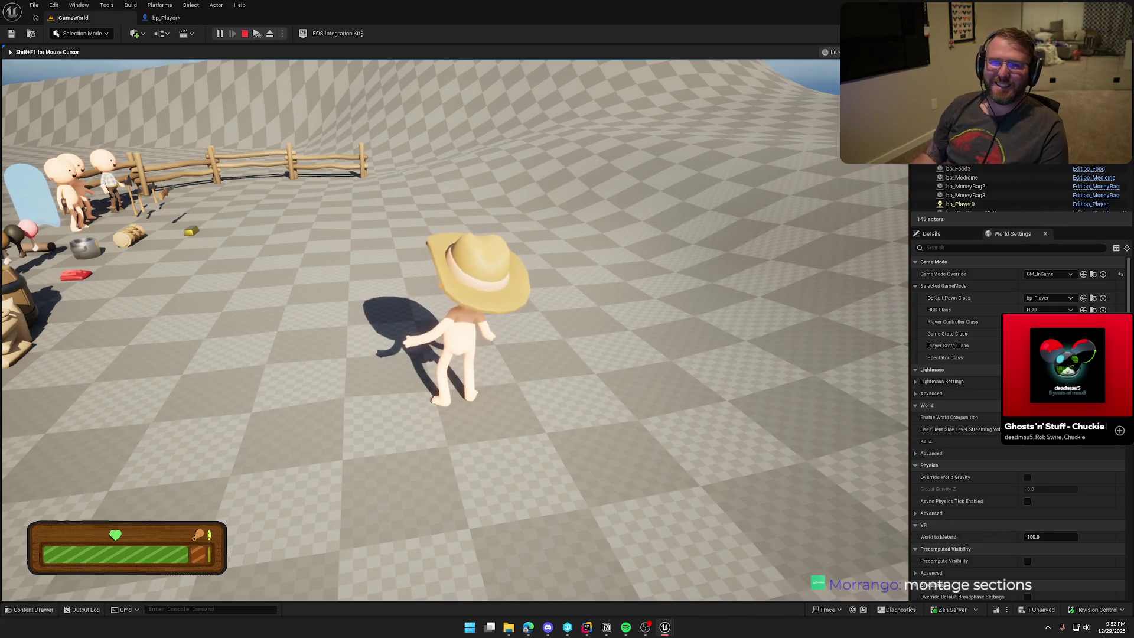
pyautogui.moveTo(455, 319)
pyautogui.hotkey('shift', 'F1')
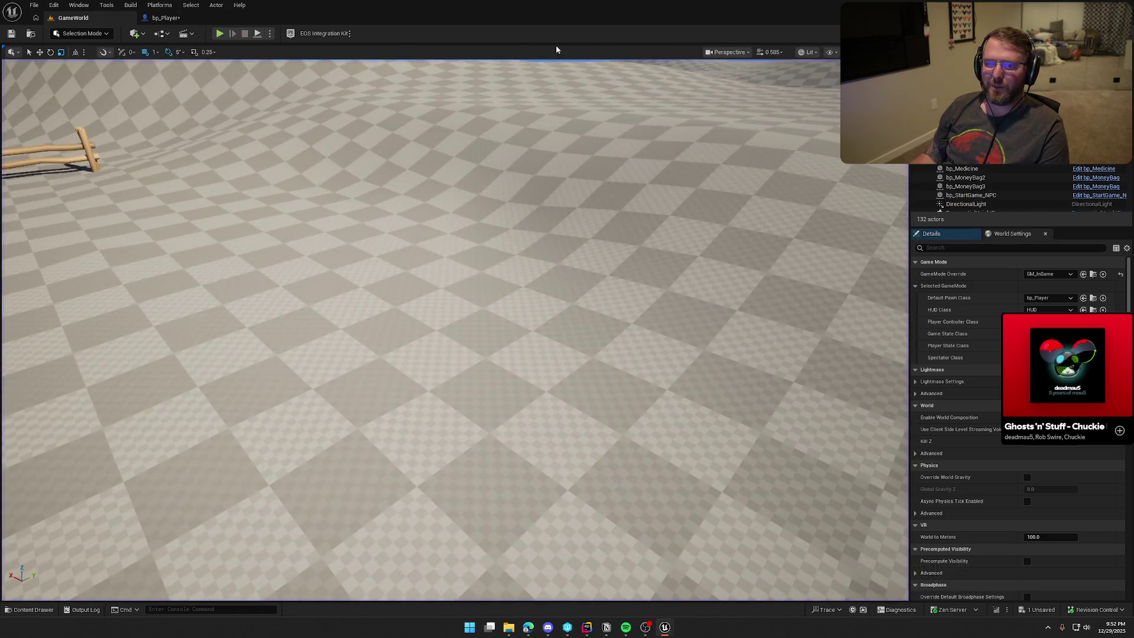
# - Set Dancing_Montage's Default section to loop into Default, then start a new GameWorld play session
pyautogui.click(159, 17)
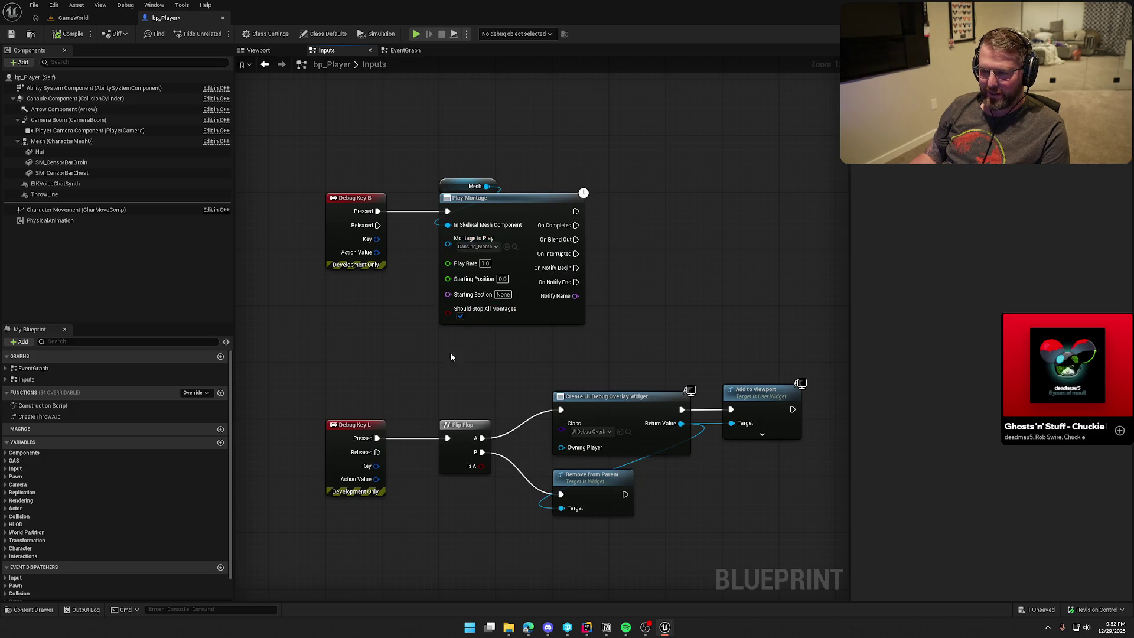
pyautogui.hotkey('ctrl', 'space')
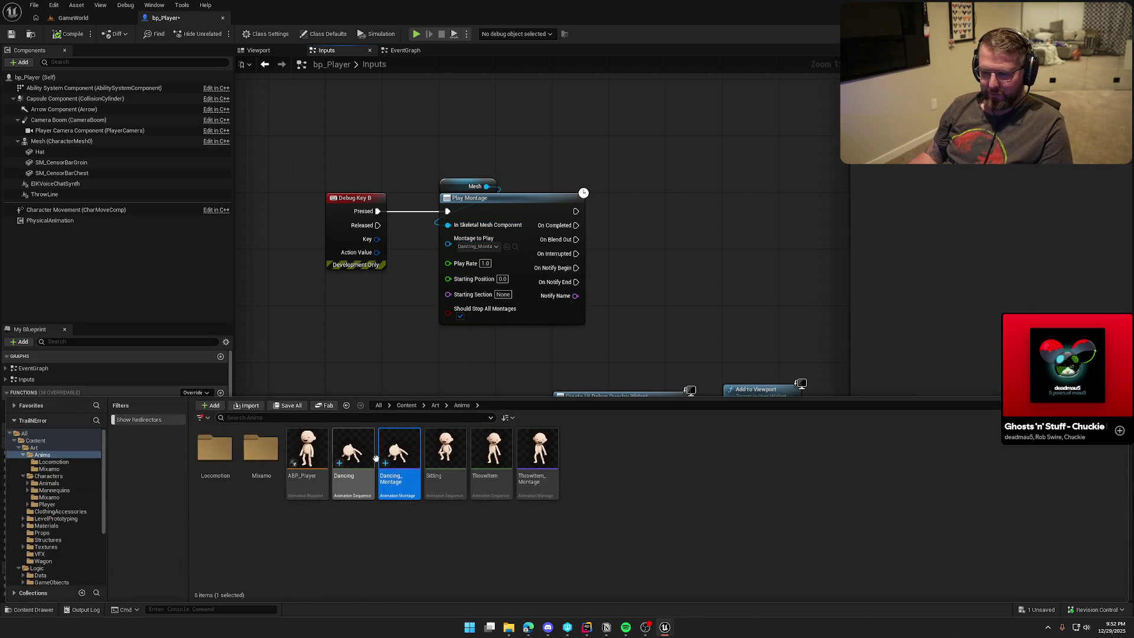
pyautogui.doubleClick(391, 471)
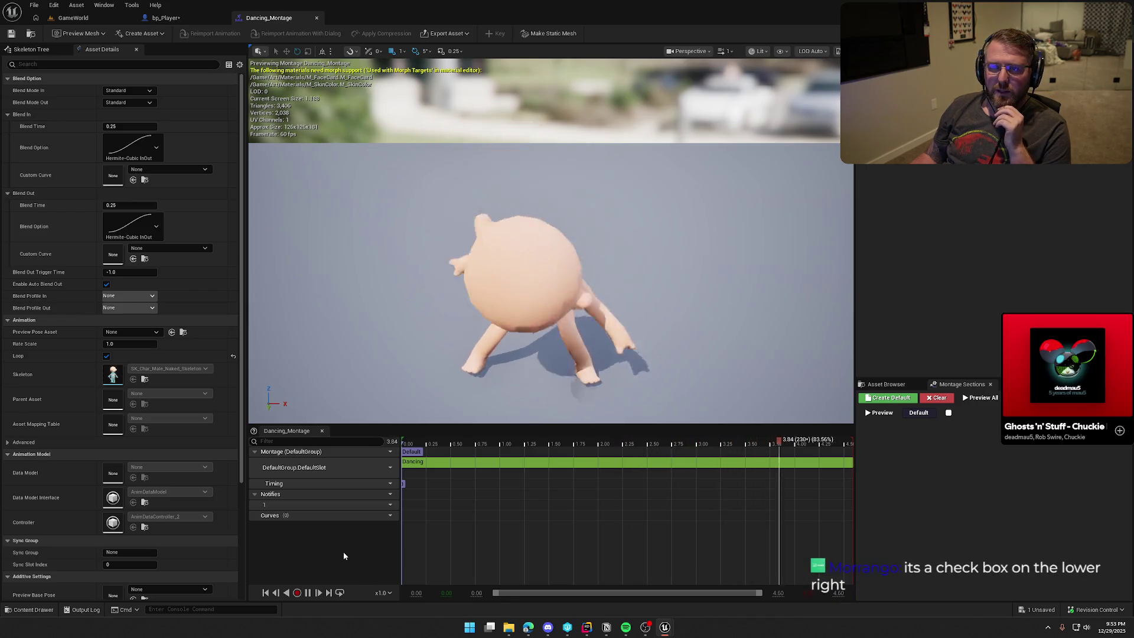
pyautogui.click(948, 414)
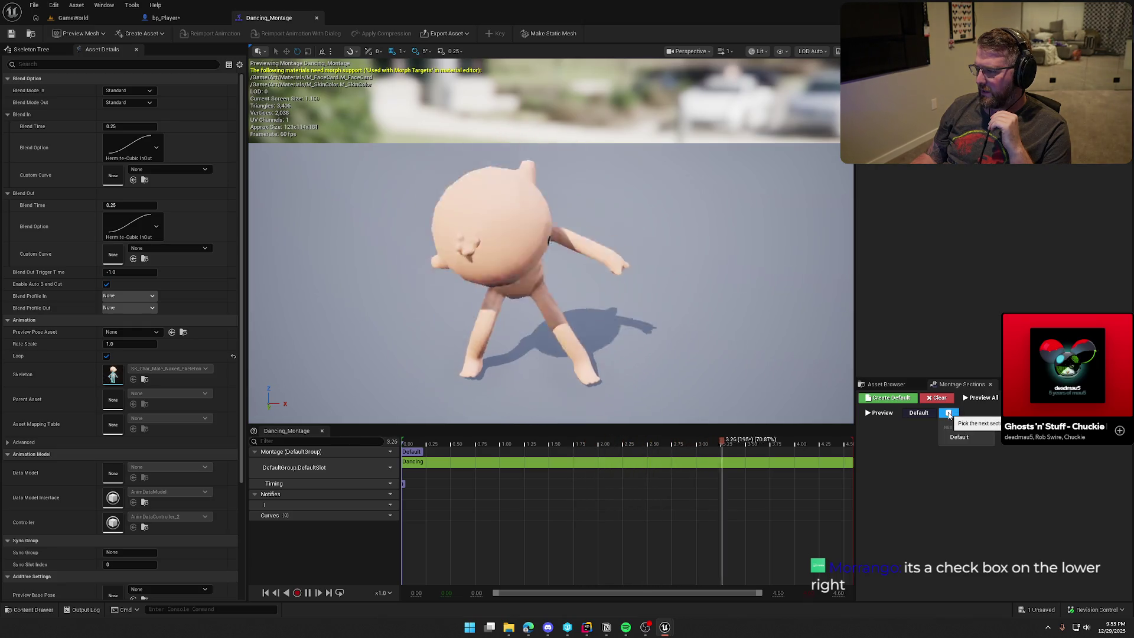
pyautogui.click(958, 438)
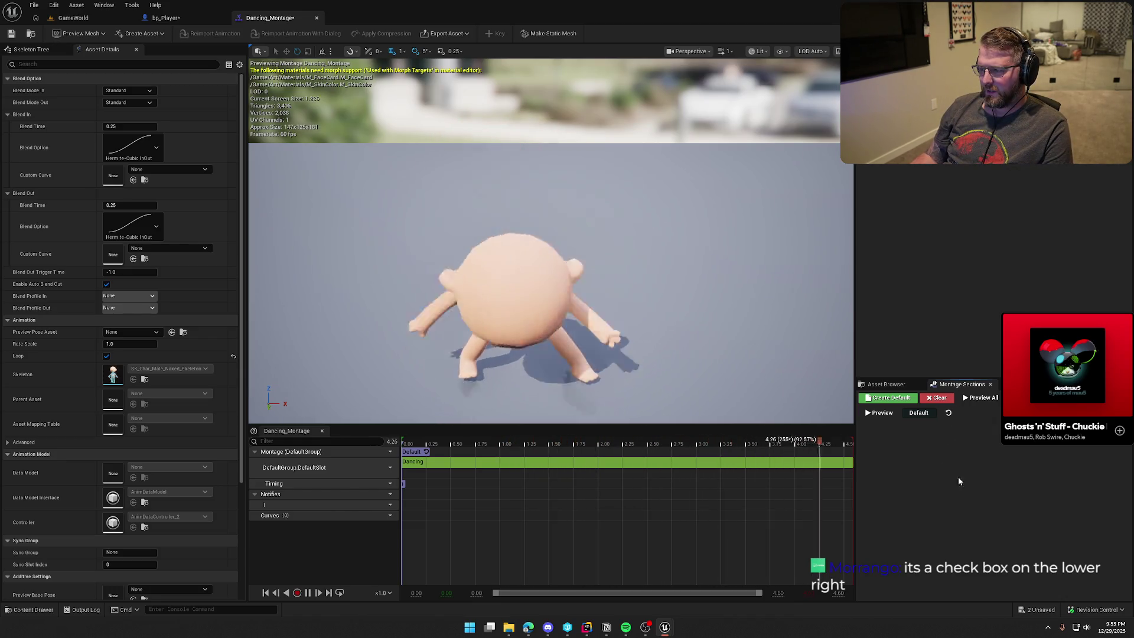
pyautogui.click(71, 19)
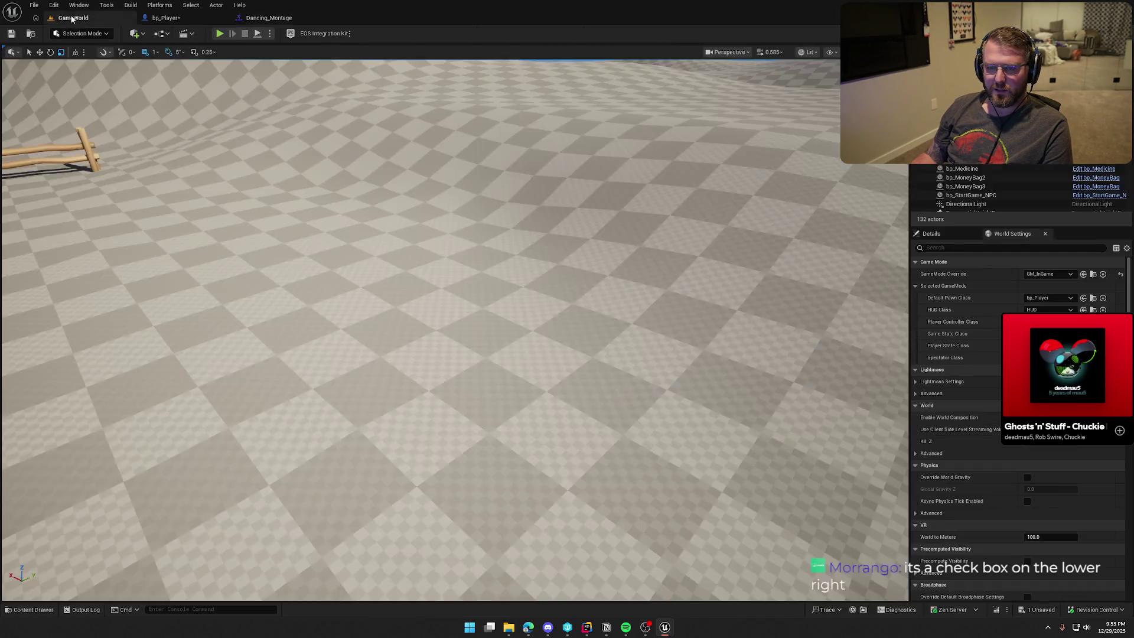
pyautogui.click(218, 33)
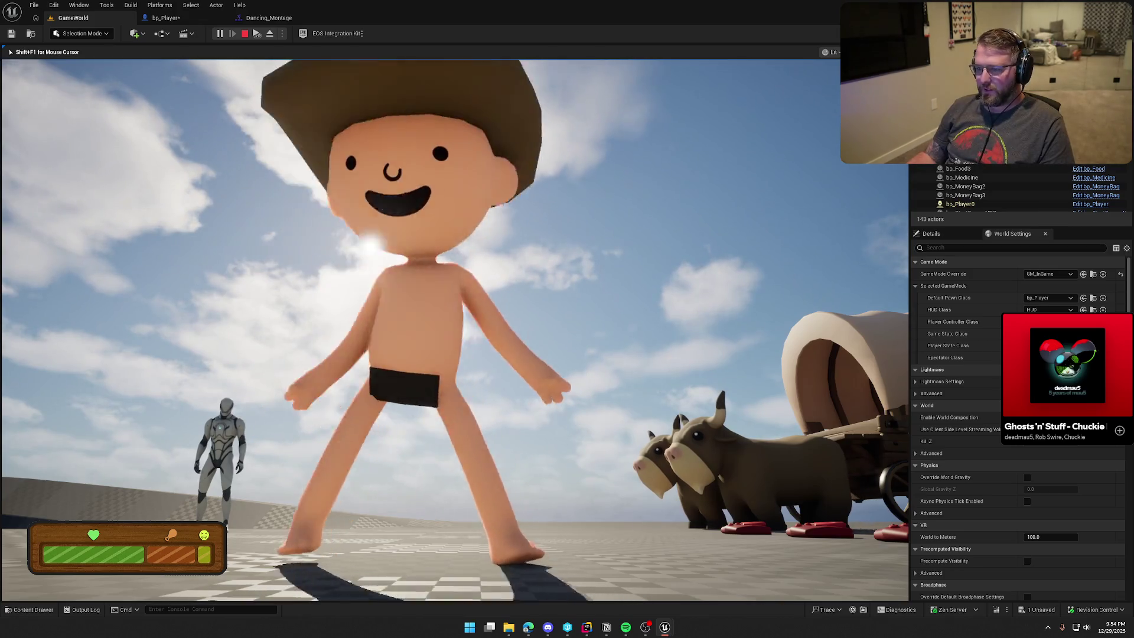
# - Open the Windows Start menu while the character dances in GameWorld
pyautogui.press('super')
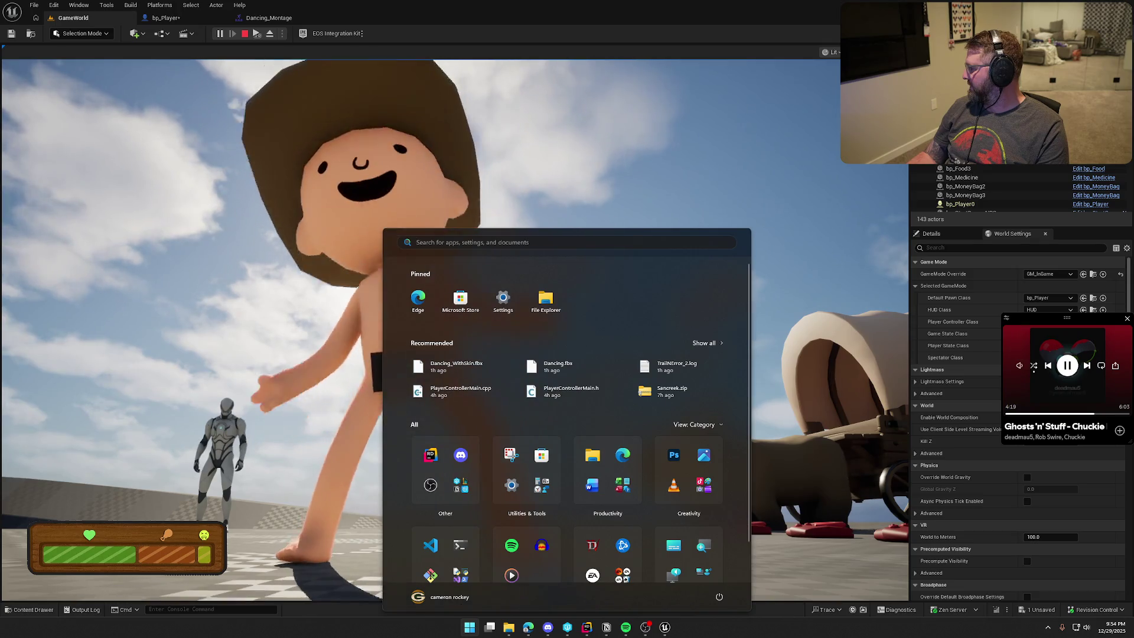
# - Dismiss the Start menu and show the running game full screen with F11
pyautogui.press('super')
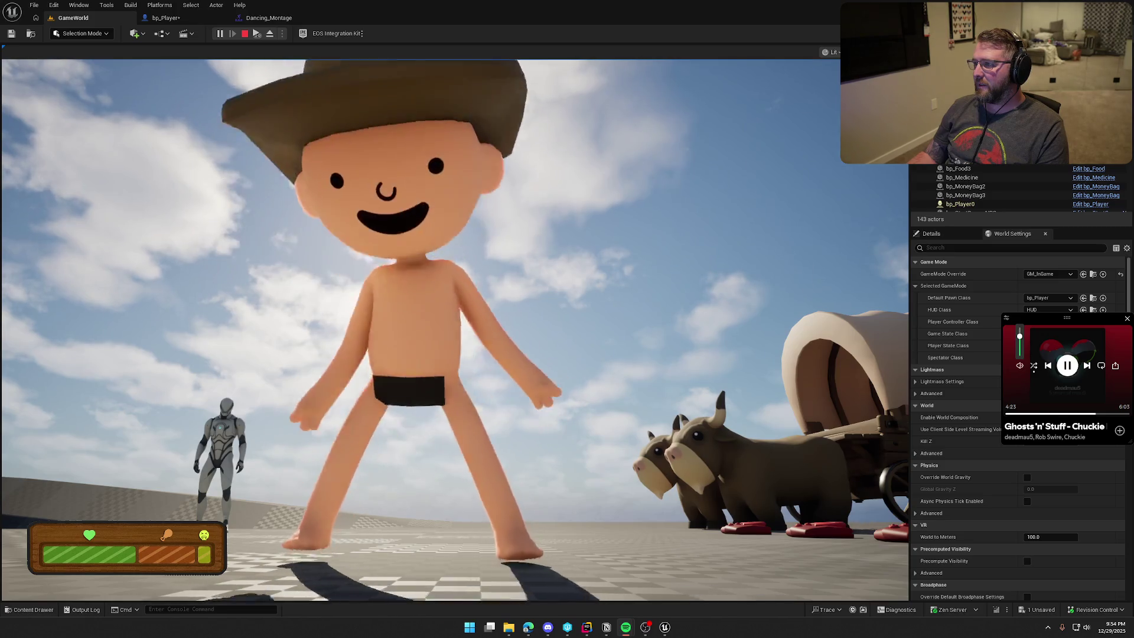
pyautogui.click(708, 295)
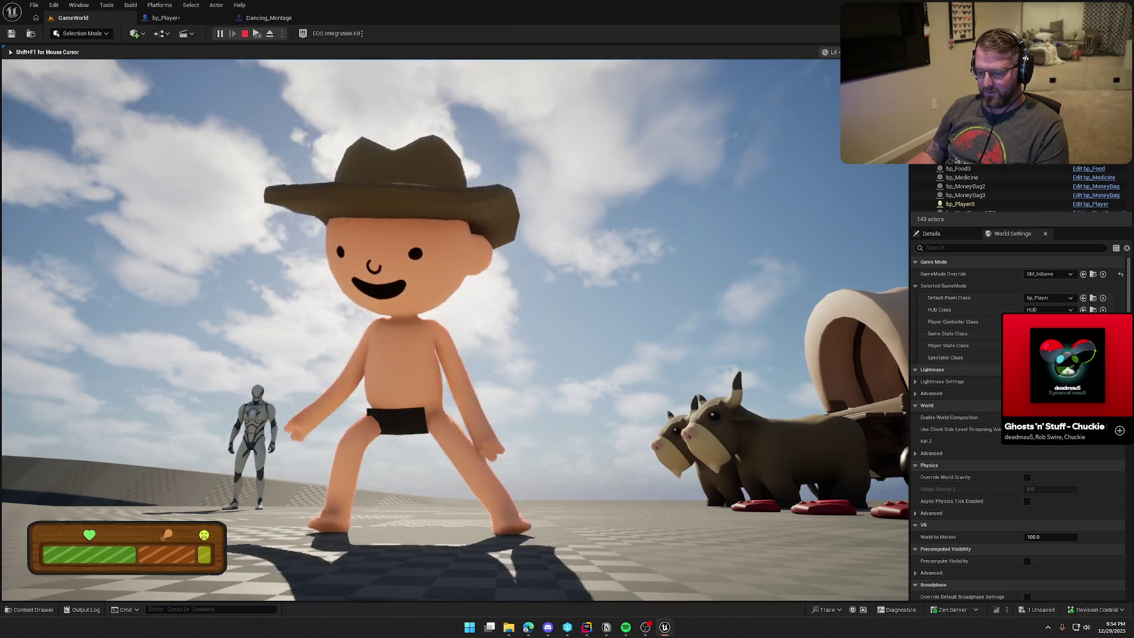
pyautogui.press('F11')
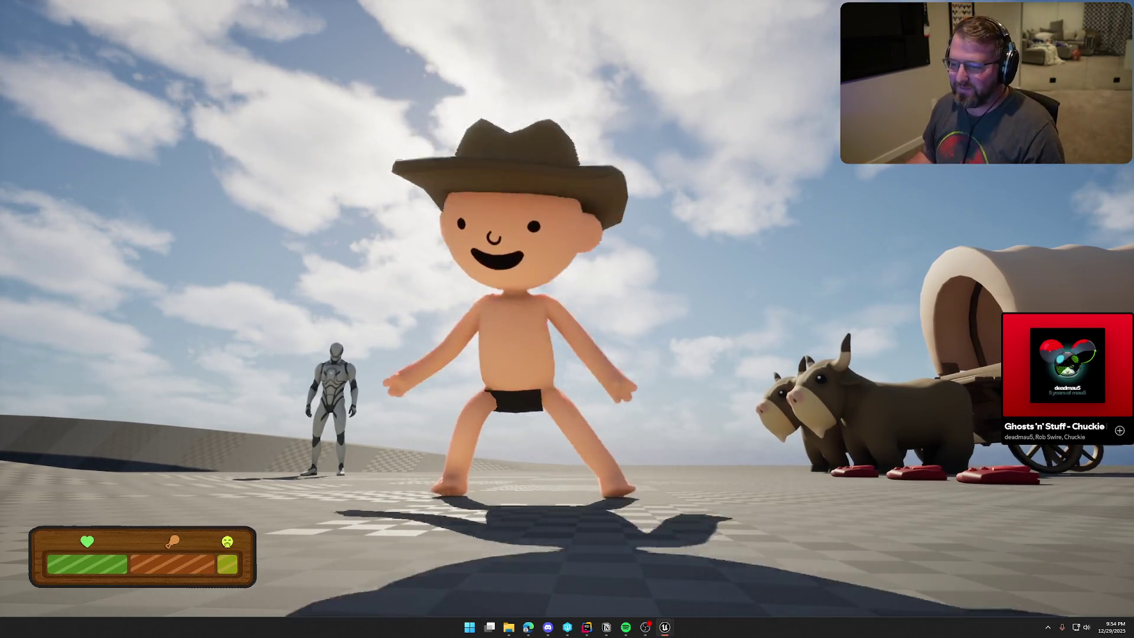
# - Walk, turn, sprint and jump the character around the cabin and fence, then end the play session
pyautogui.press('w')
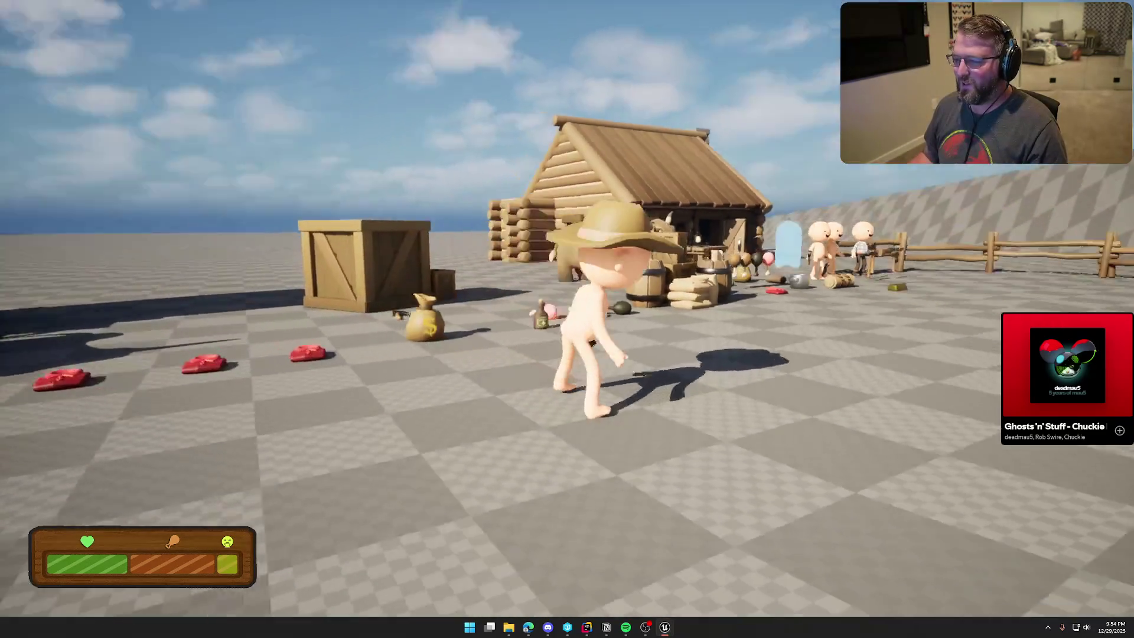
pyautogui.press('w')
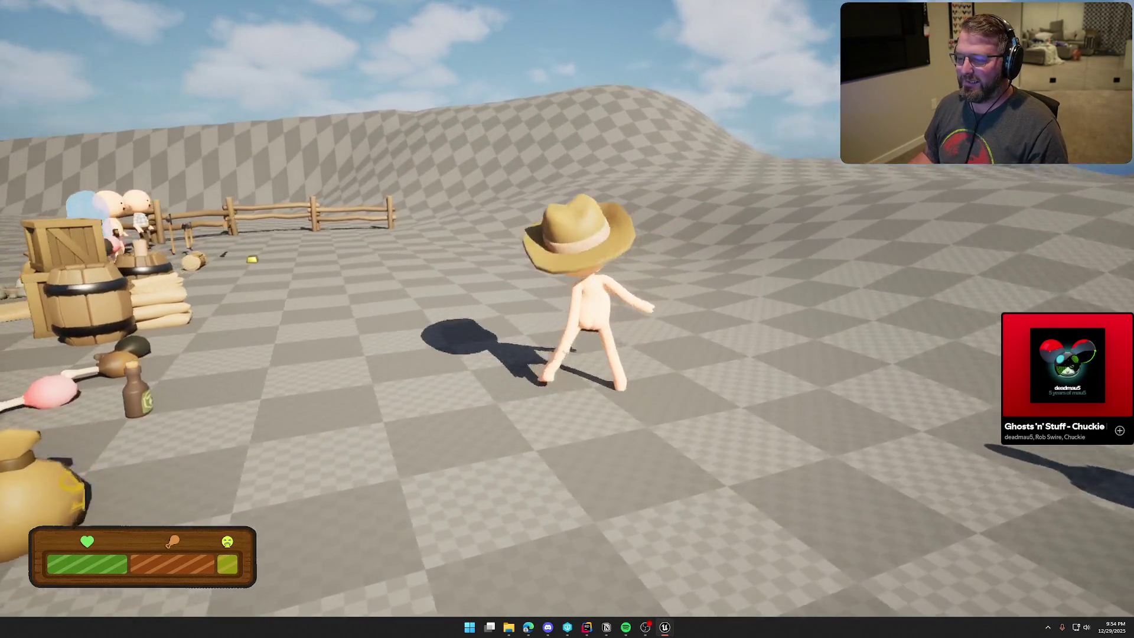
pyautogui.press('w')
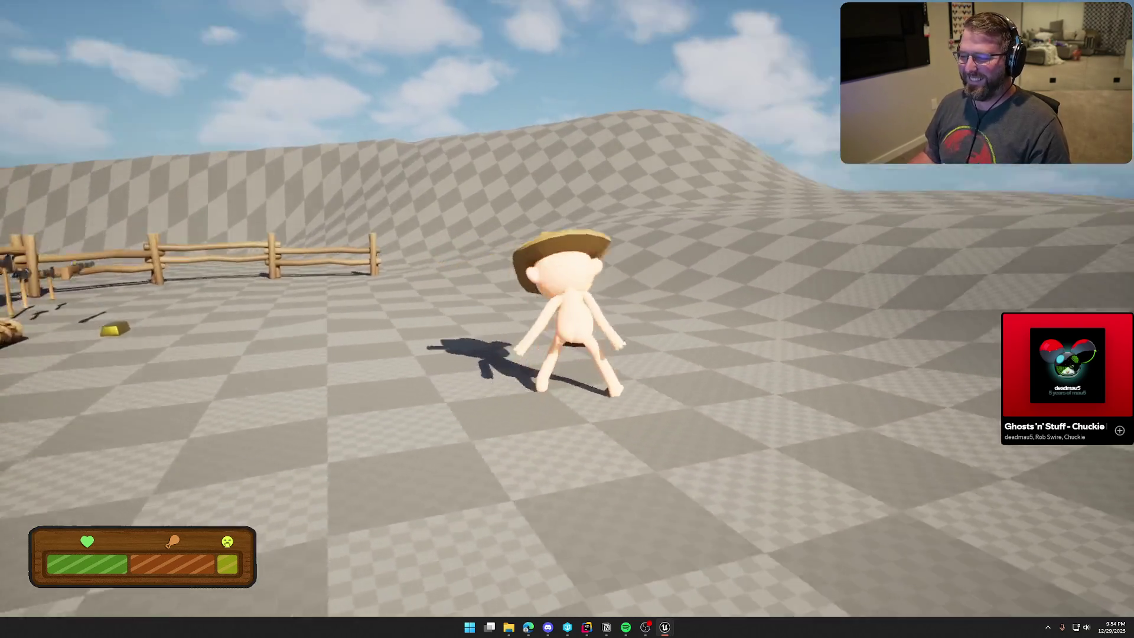
pyautogui.press('w')
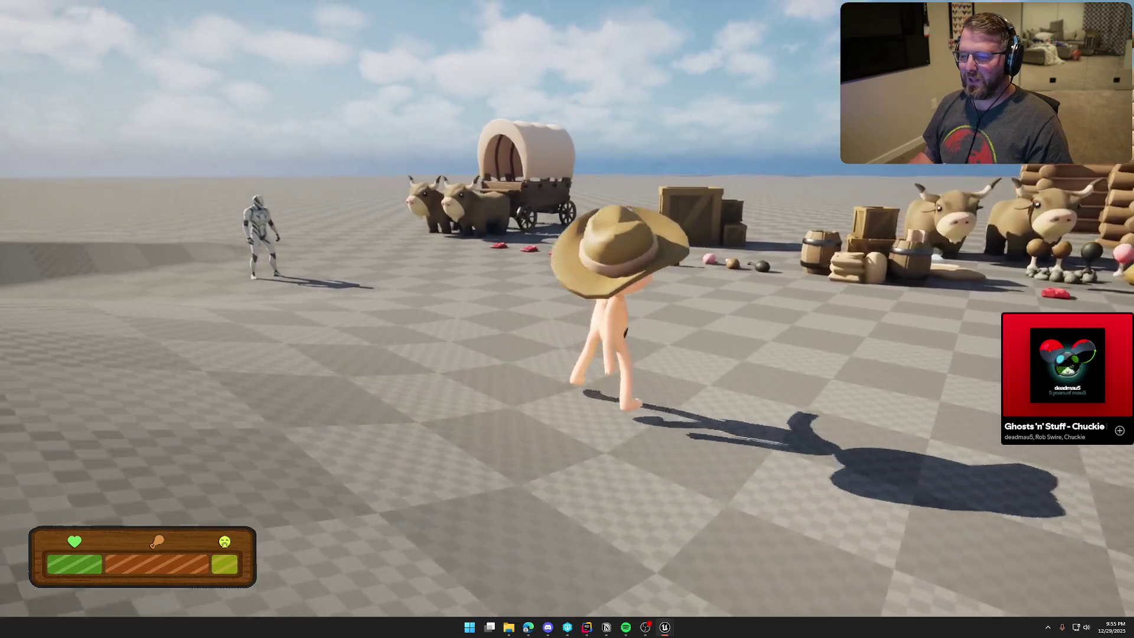
pyautogui.press('s')
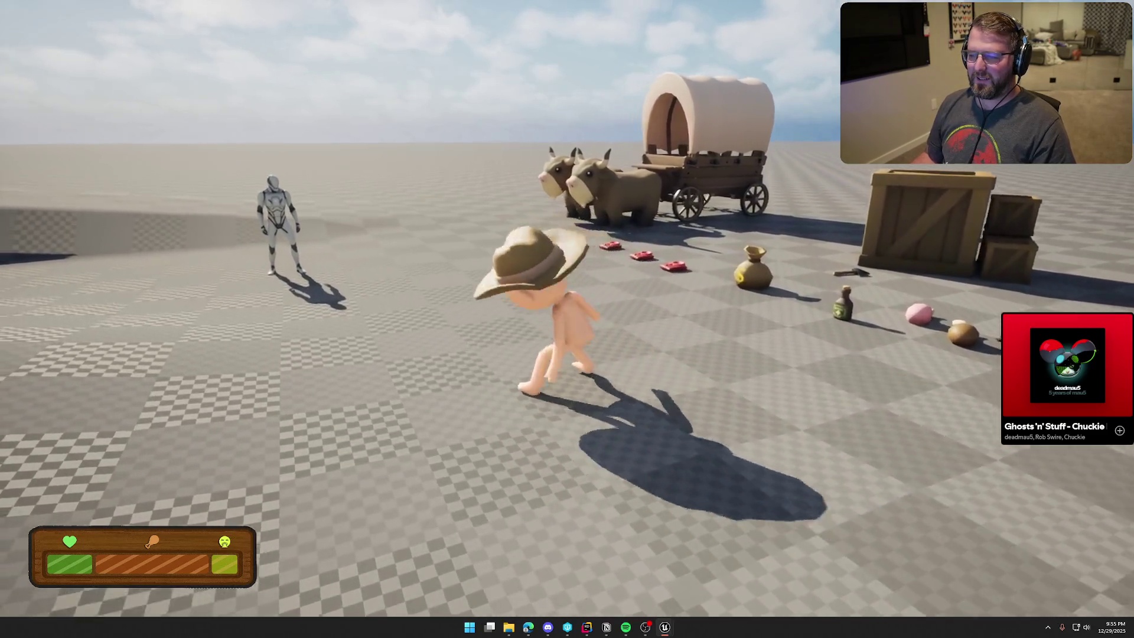
pyautogui.press('shift')
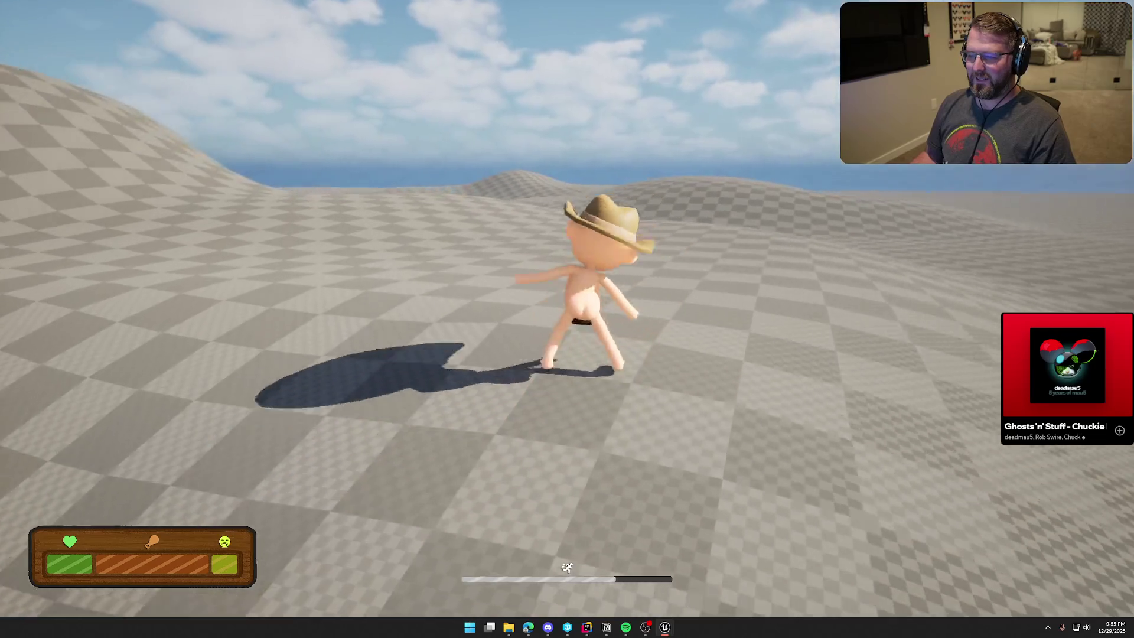
pyautogui.press('space')
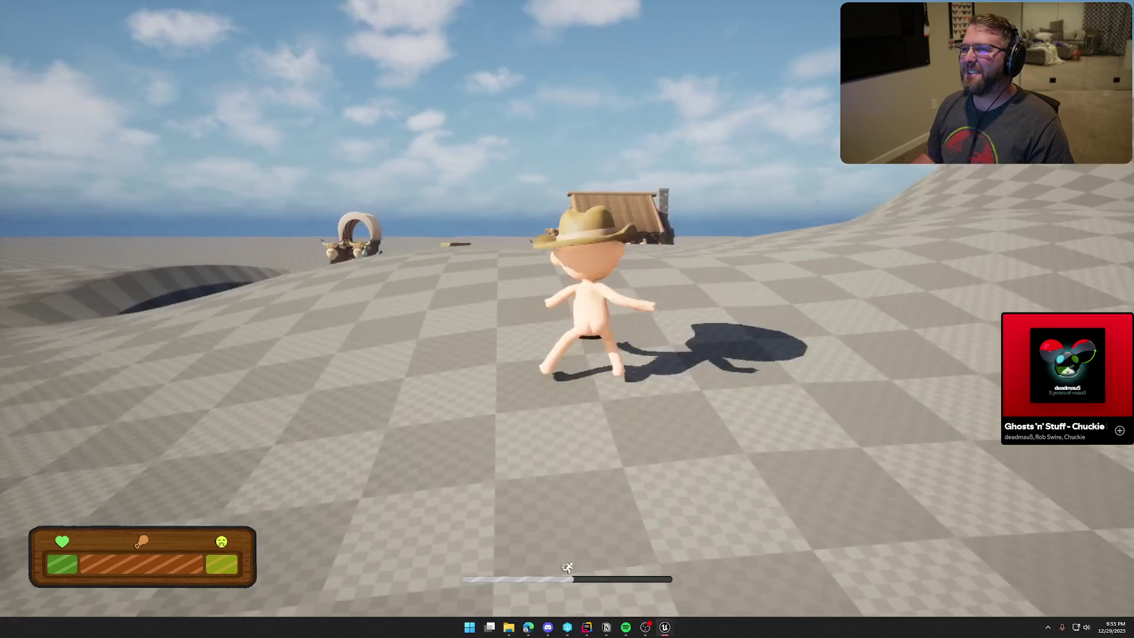
pyautogui.press('Escape')
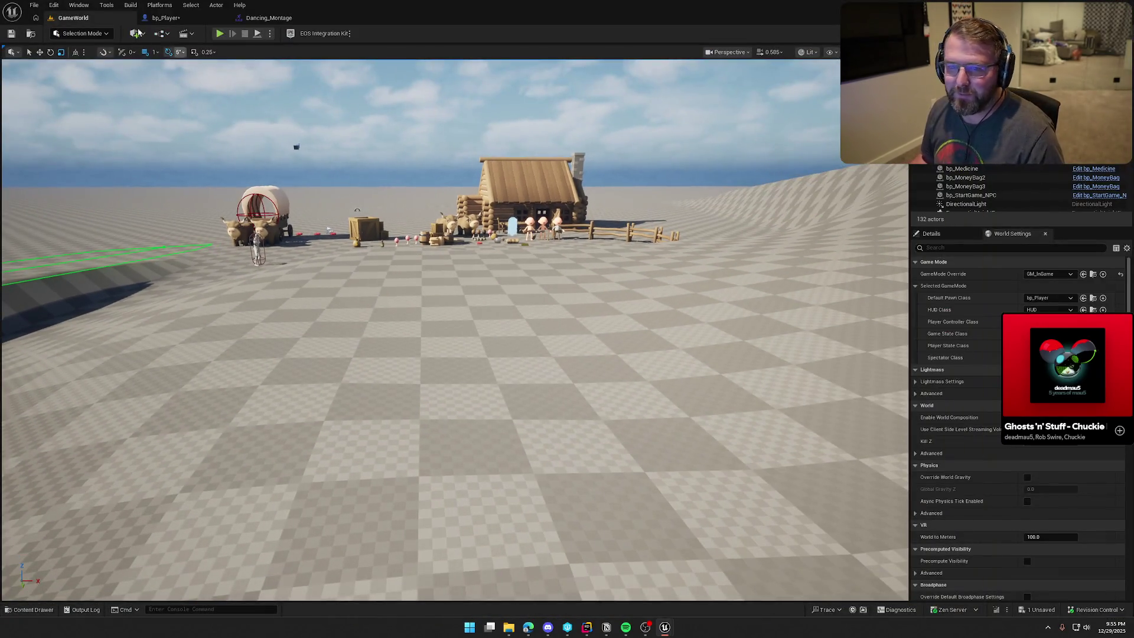
# - Open the Mesh component's ABP_Player anim class from bp_Player, then return to Dancing_Montage
pyautogui.click(168, 21)
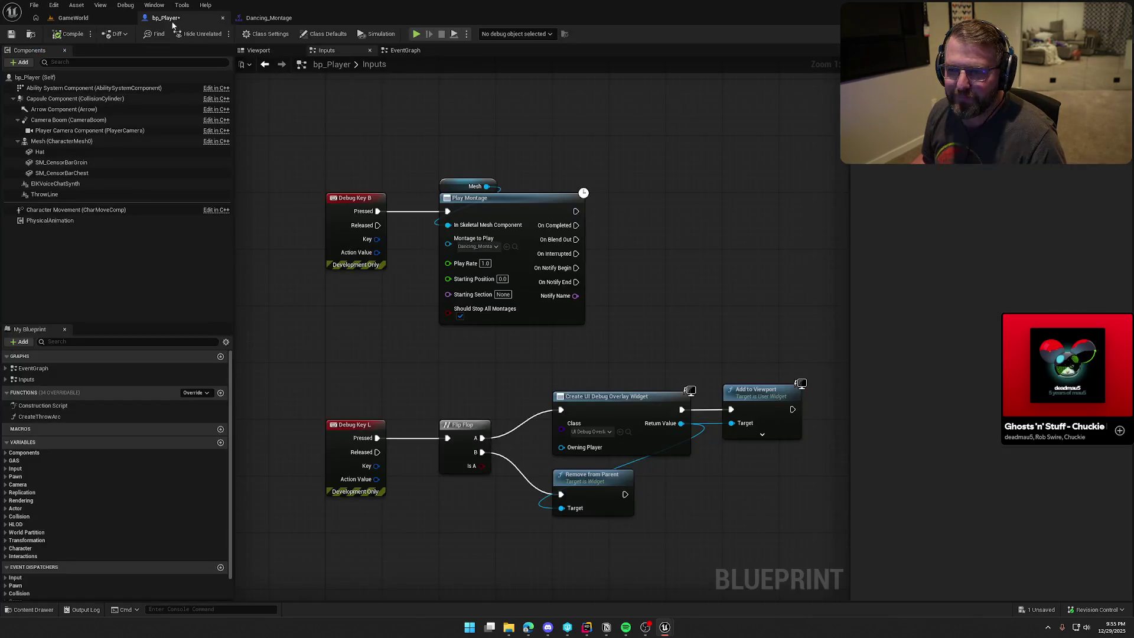
pyautogui.click(60, 141)
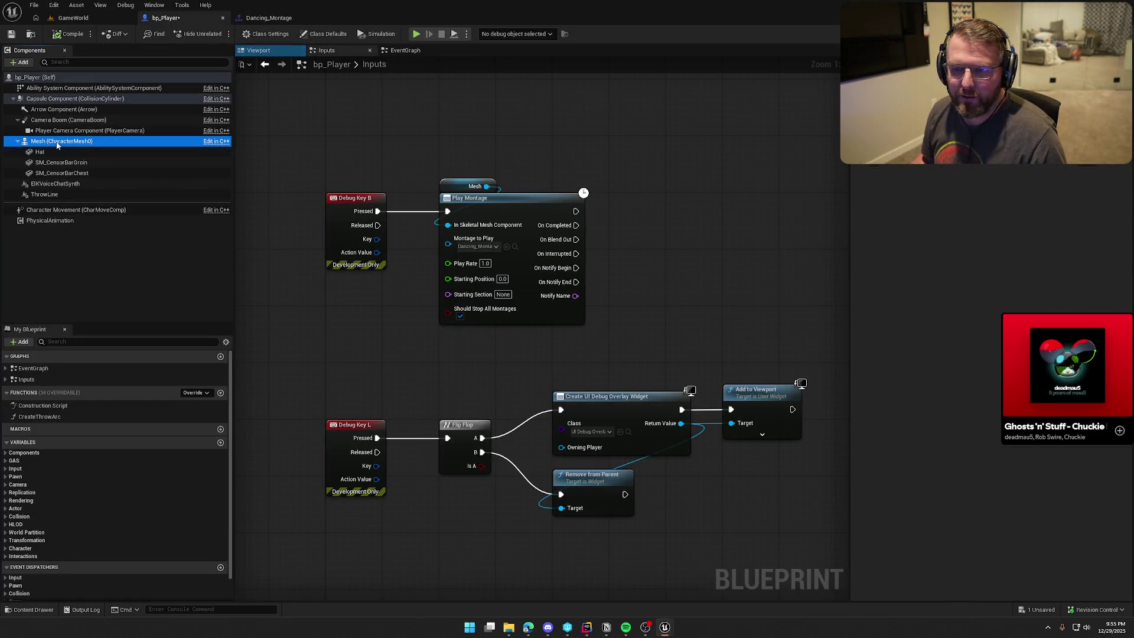
pyautogui.click(1057, 245)
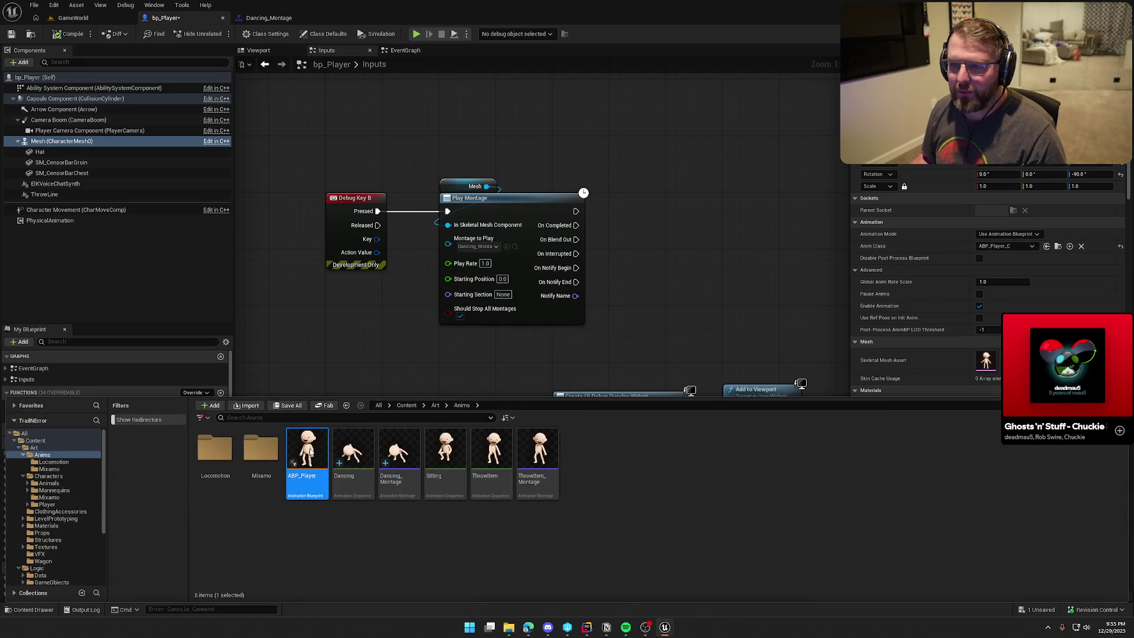
pyautogui.doubleClick(307, 448)
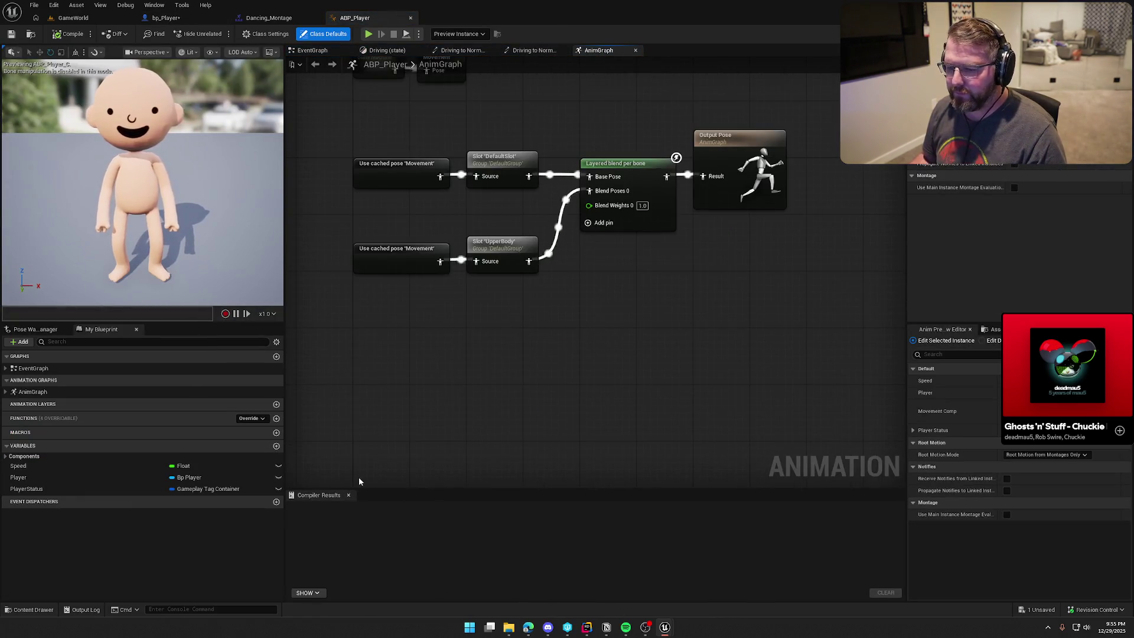
pyautogui.click(348, 495)
pyautogui.click(272, 19)
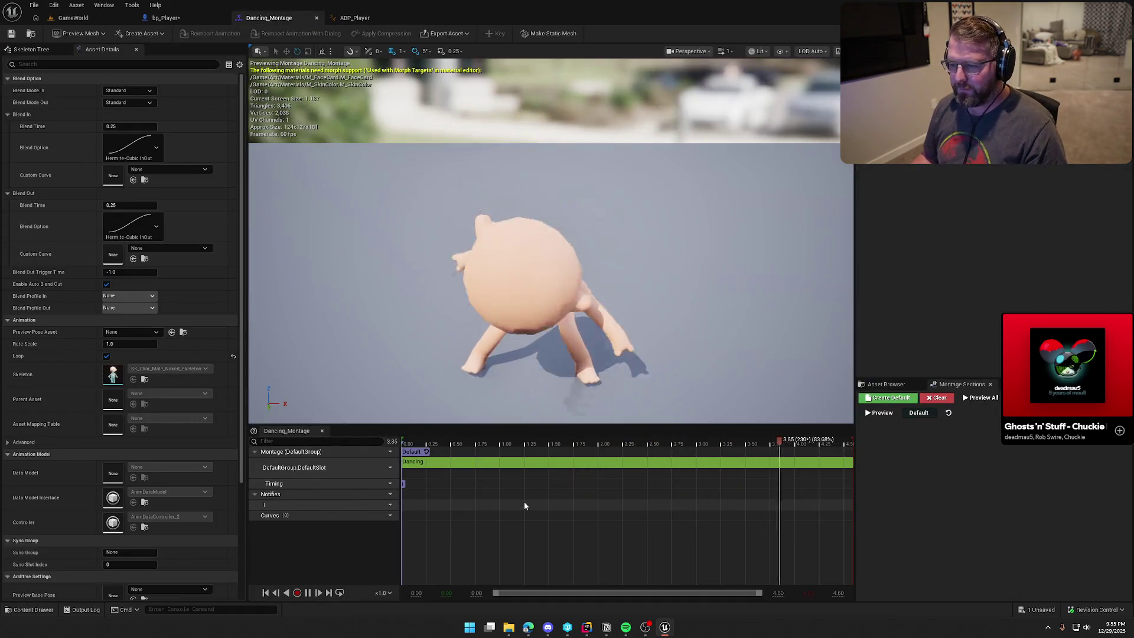
# - In the Slot Manager, add a Legs slot to DefaultGroup
pyautogui.click(385, 452)
pyautogui.moveTo(413, 476)
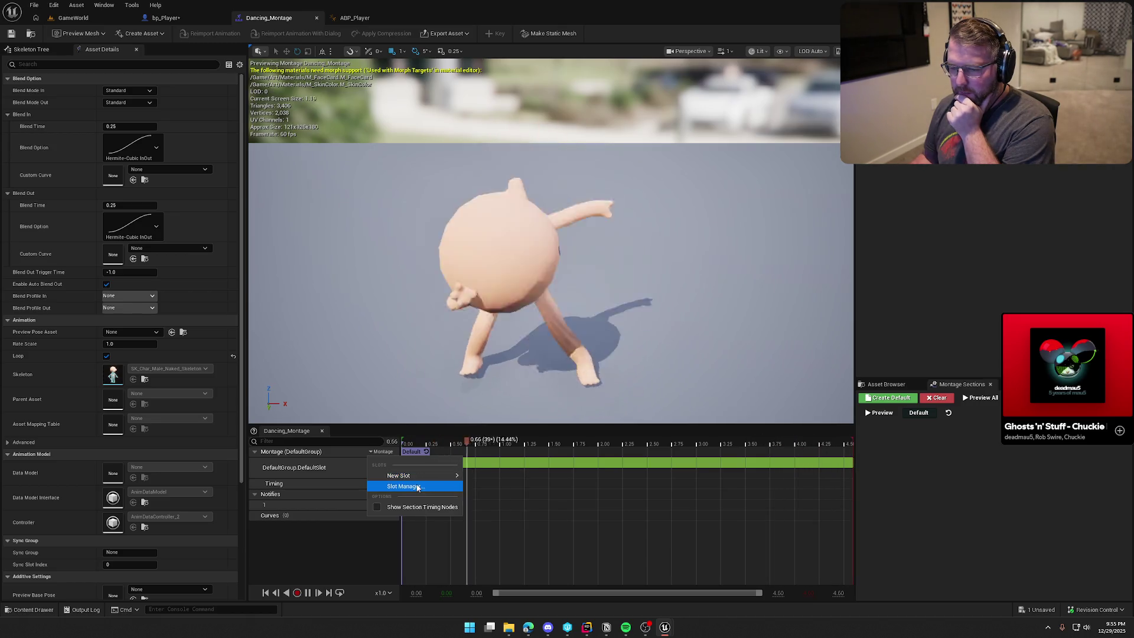
pyautogui.click(417, 487)
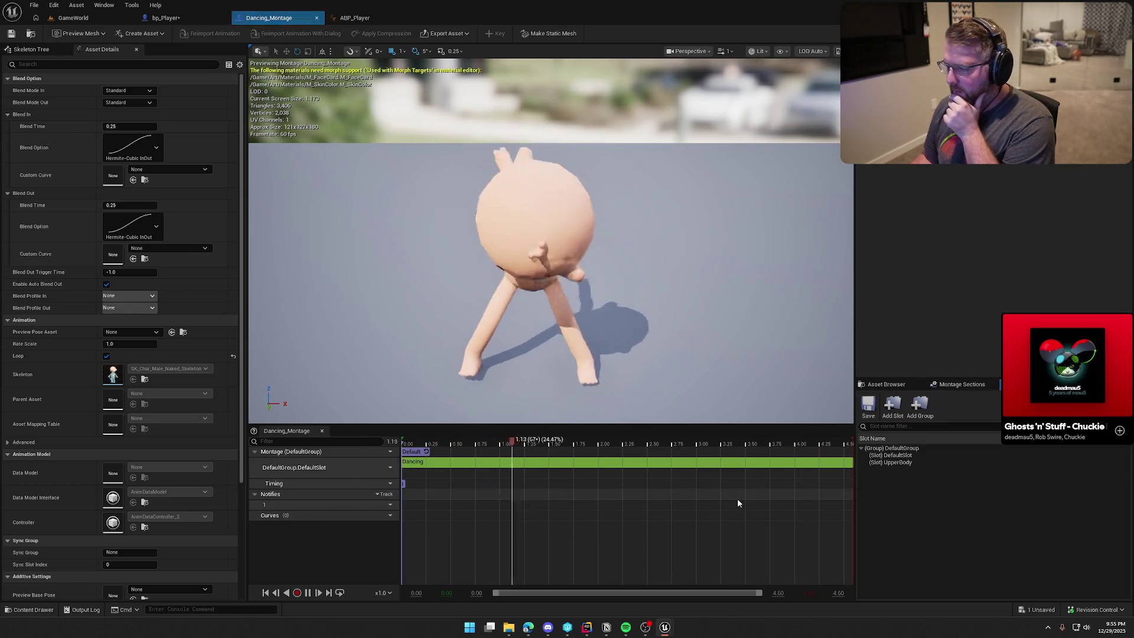
pyautogui.rightClick(907, 448)
pyautogui.click(939, 484)
pyautogui.write('Legs')
pyautogui.press('Return')
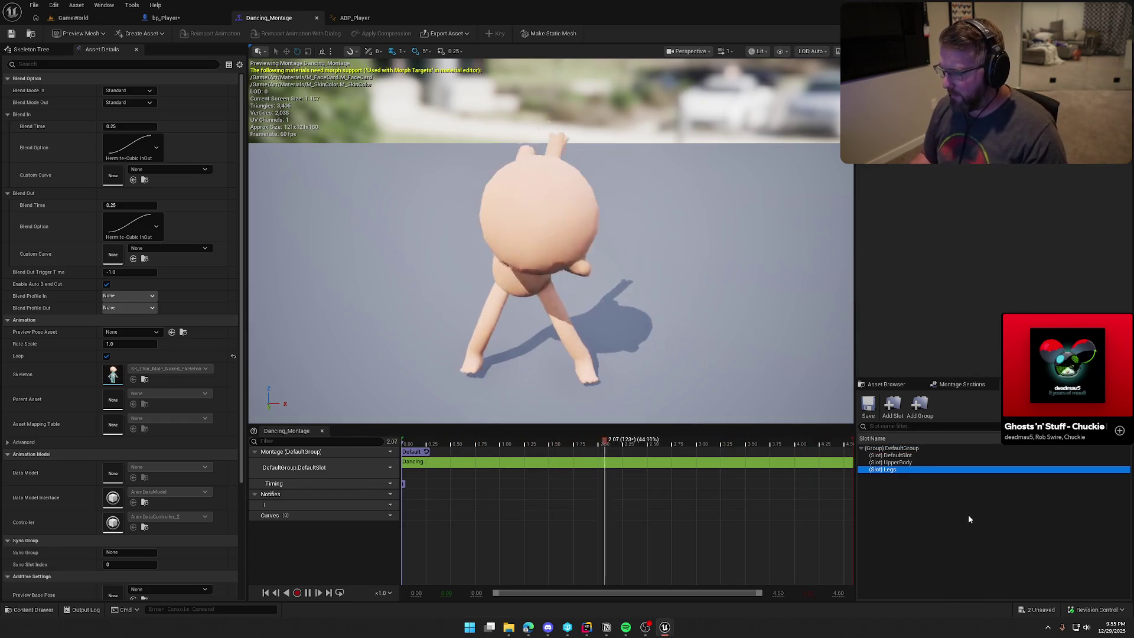
# - Add a new DefaultGroup.Legs slot track to Dancing_Montage
pyautogui.click(385, 467)
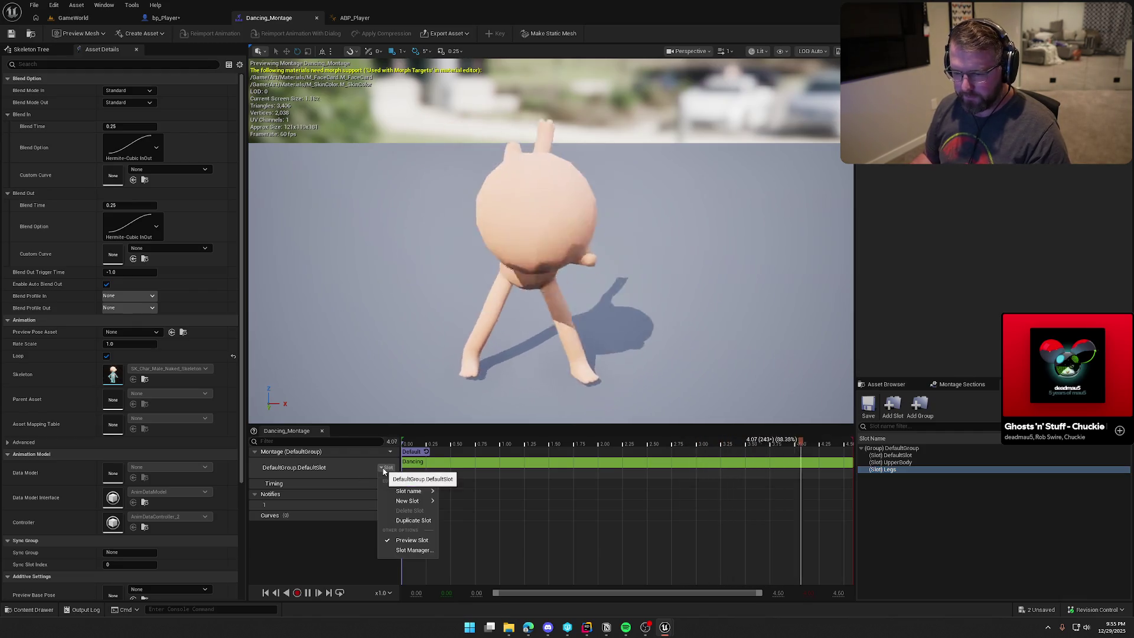
pyautogui.moveTo(416, 491)
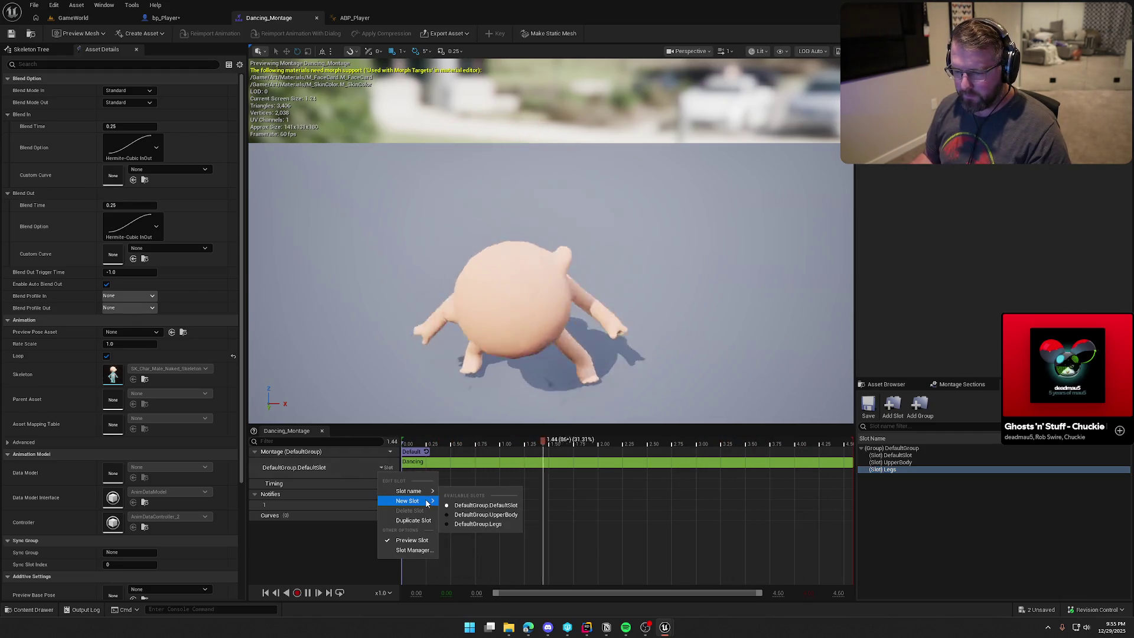
pyautogui.click(472, 534)
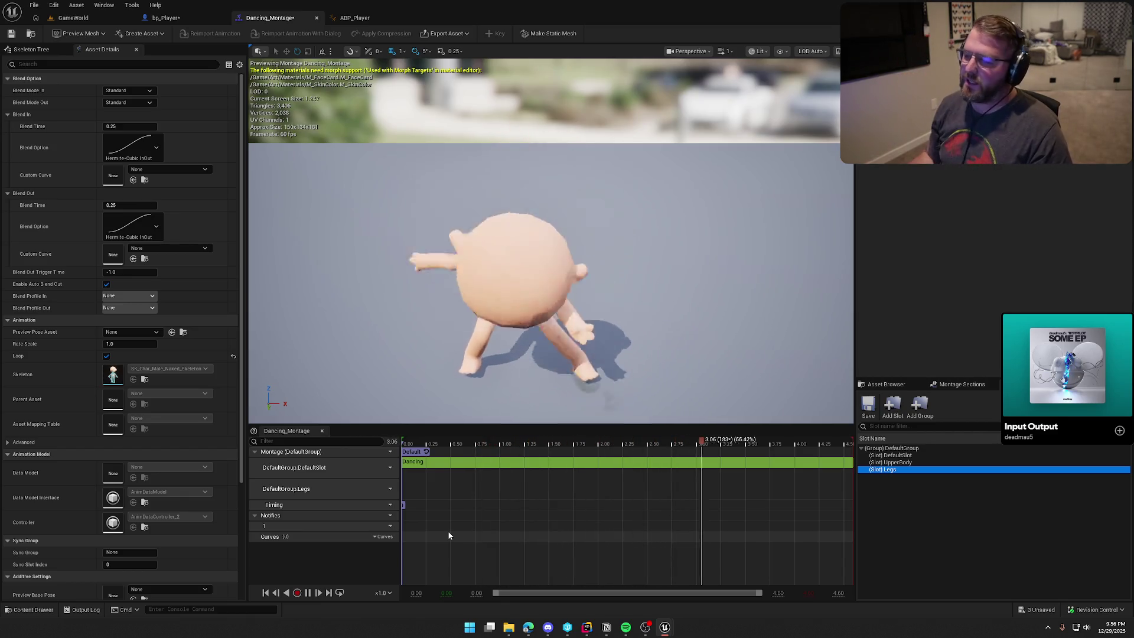
# - Orbit around the dancing preview, then reopen Dancing_Montage from the Content Drawer
pyautogui.moveTo(532, 295); pyautogui.dragTo(602, 277)
pyautogui.moveTo(549, 236)
pyautogui.mouseDown()
pyautogui.moveTo(555, 269)
pyautogui.moveTo(532, 248)
pyautogui.mouseUp()
pyautogui.moveTo(485, 288)
pyautogui.mouseDown()
pyautogui.moveTo(484, 278)
pyautogui.moveTo(484, 288)
pyautogui.mouseUp()
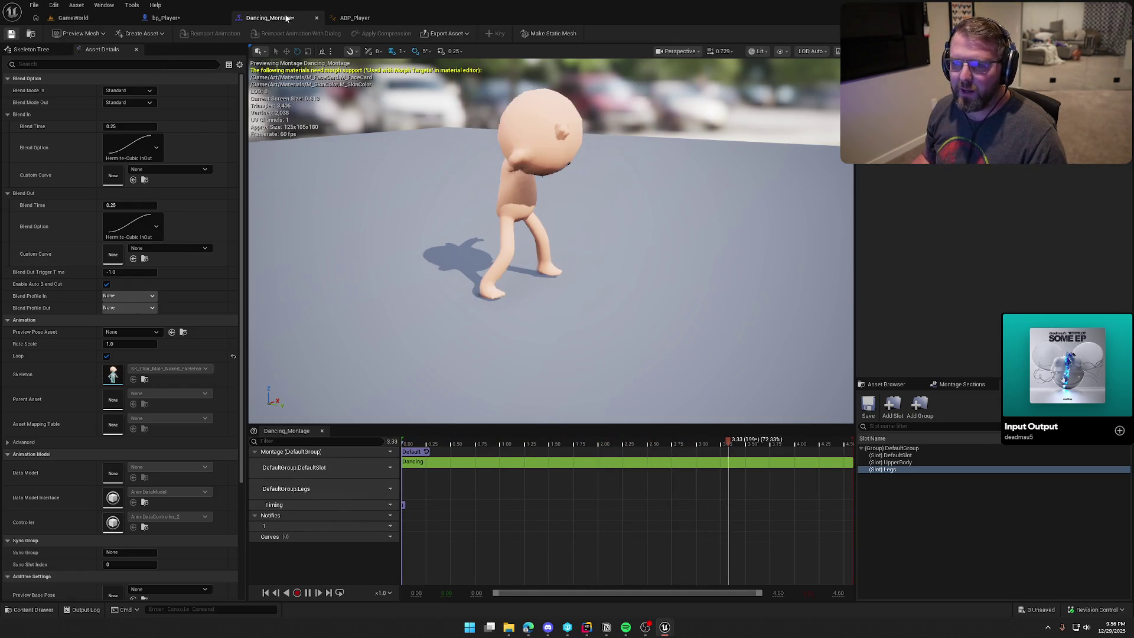
pyautogui.click(353, 18)
pyautogui.hotkey('ctrl', 'space')
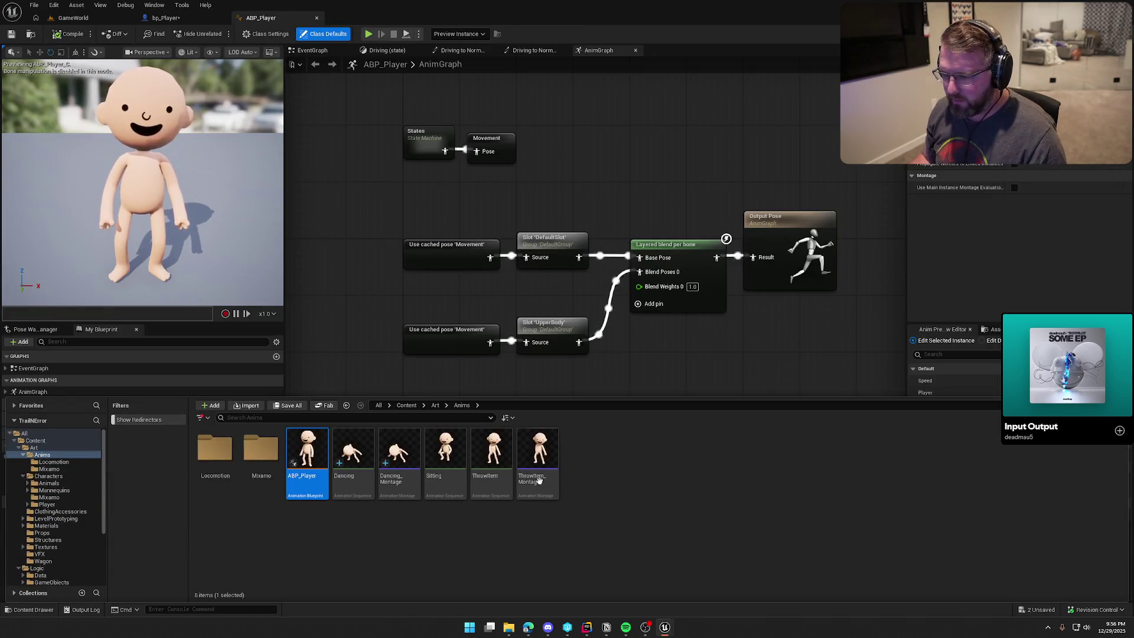
pyautogui.doubleClick(399, 452)
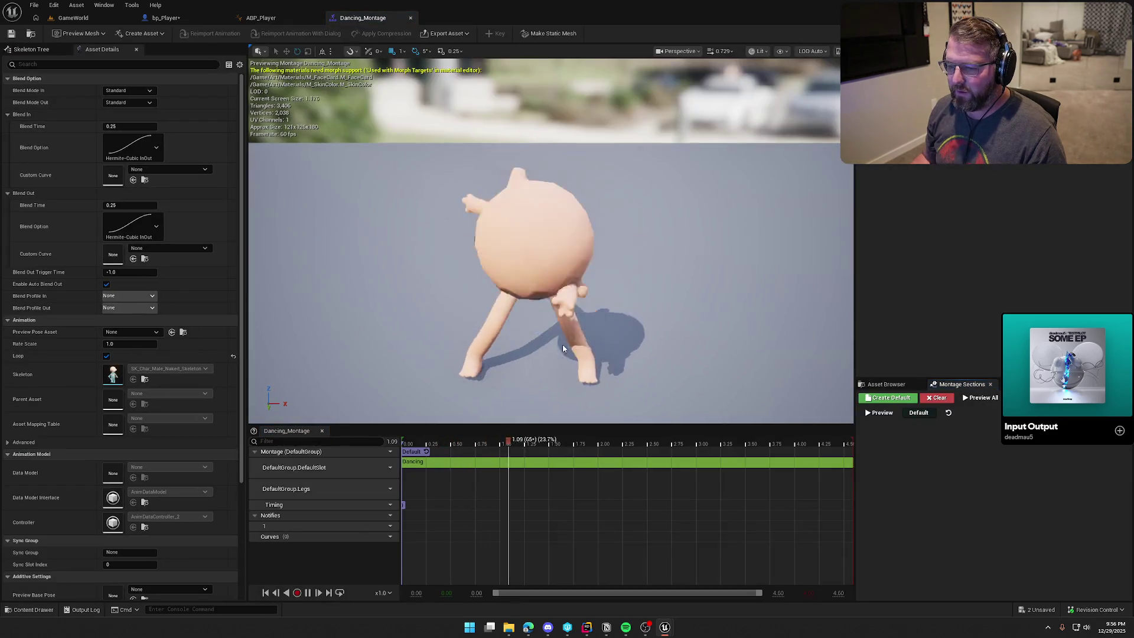
# - Nudge the Default section marker, then shift ABP_Player's Output Pose right to make room
pyautogui.moveTo(403, 505)
pyautogui.mouseDown()
pyautogui.moveTo(452, 505)
pyautogui.moveTo(405, 506)
pyautogui.mouseUp()
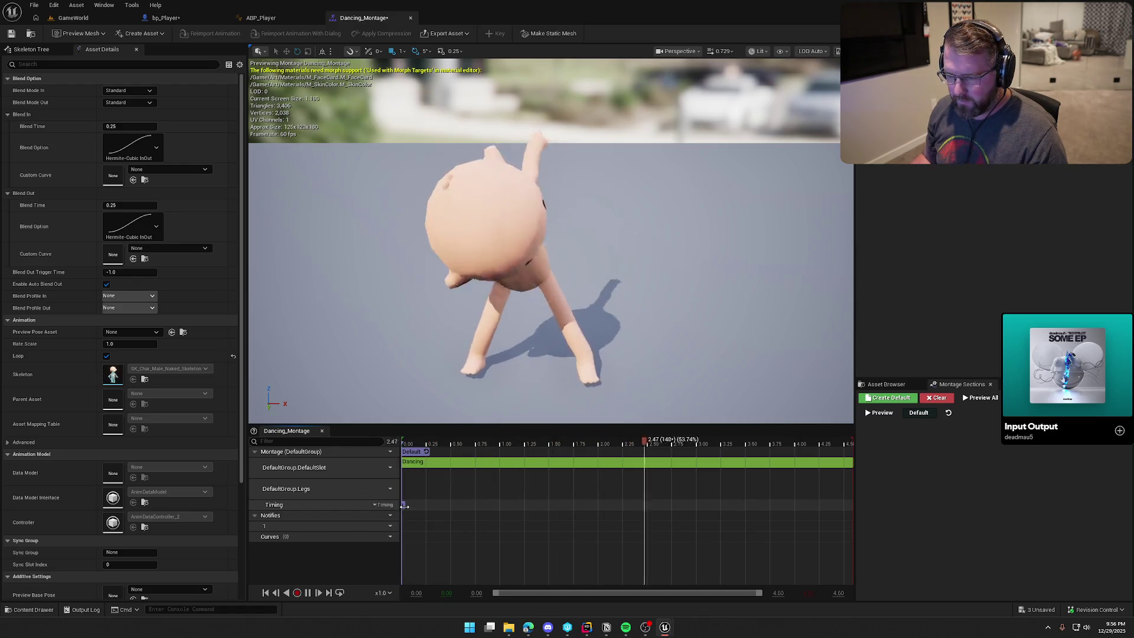
pyautogui.click(251, 16)
pyautogui.moveTo(712, 244); pyautogui.dragTo(876, 244)
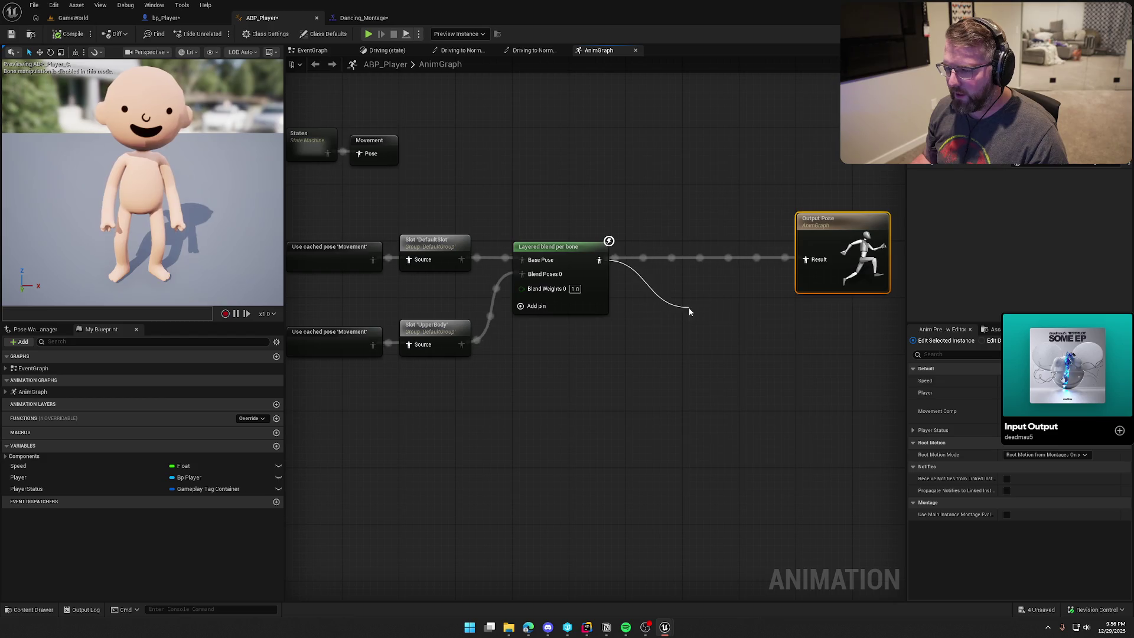
# - Add a second Layered blend per bone after the first, aligned before Output Pose
pyautogui.moveTo(688, 307); pyautogui.dragTo(689, 307)
pyautogui.write('layer')
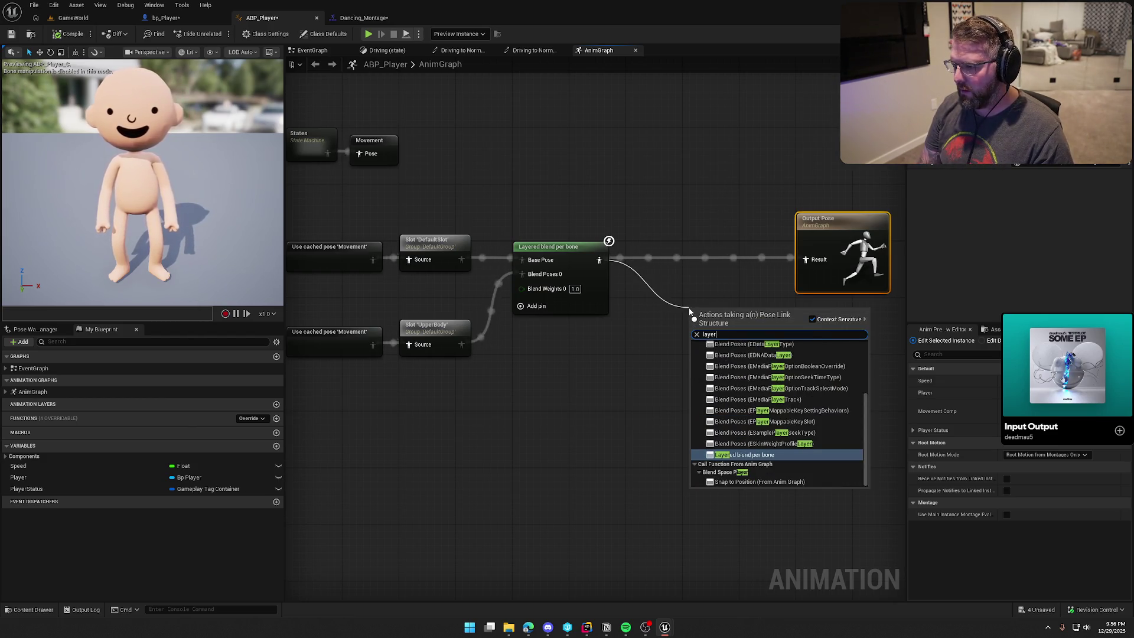
pyautogui.click(780, 454)
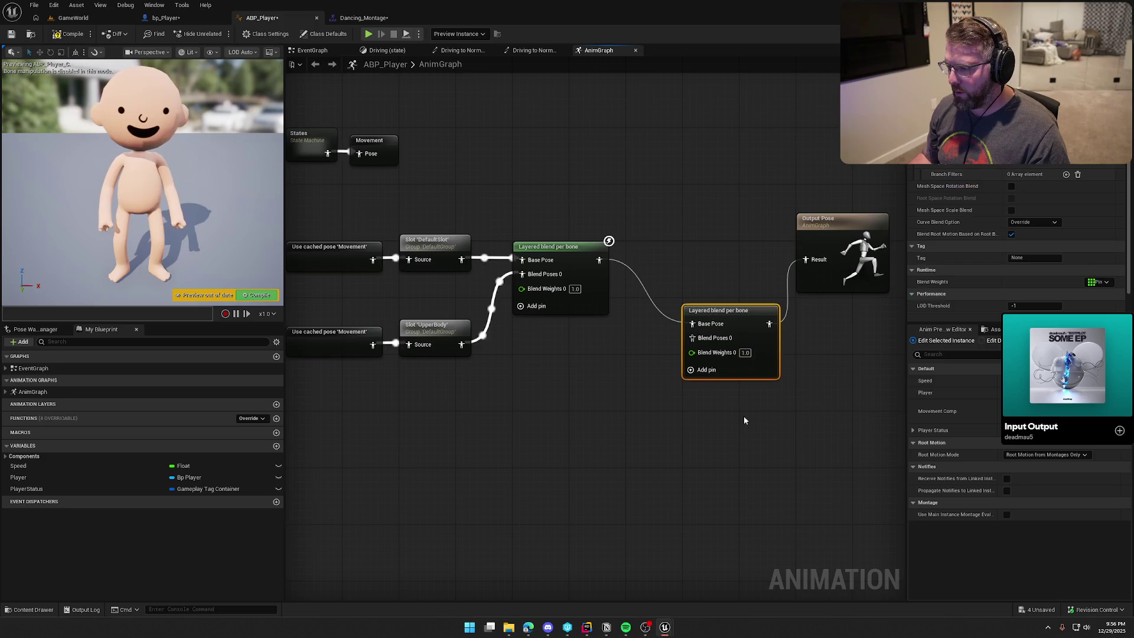
pyautogui.moveTo(717, 316); pyautogui.dragTo(718, 252)
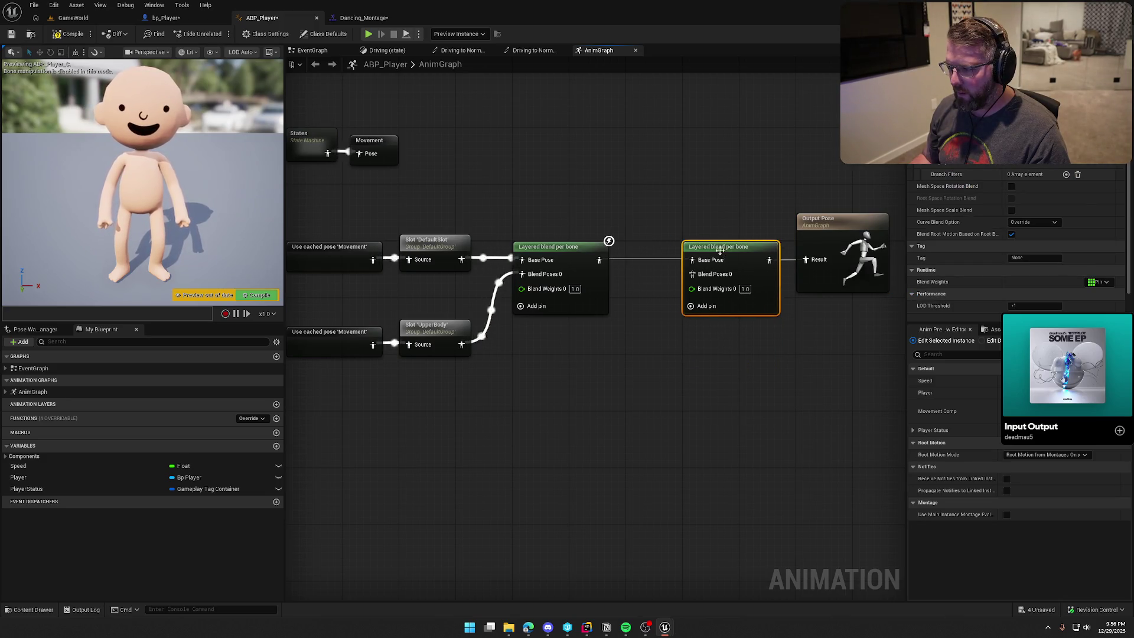
pyautogui.moveTo(640, 358); pyautogui.dragTo(648, 359)
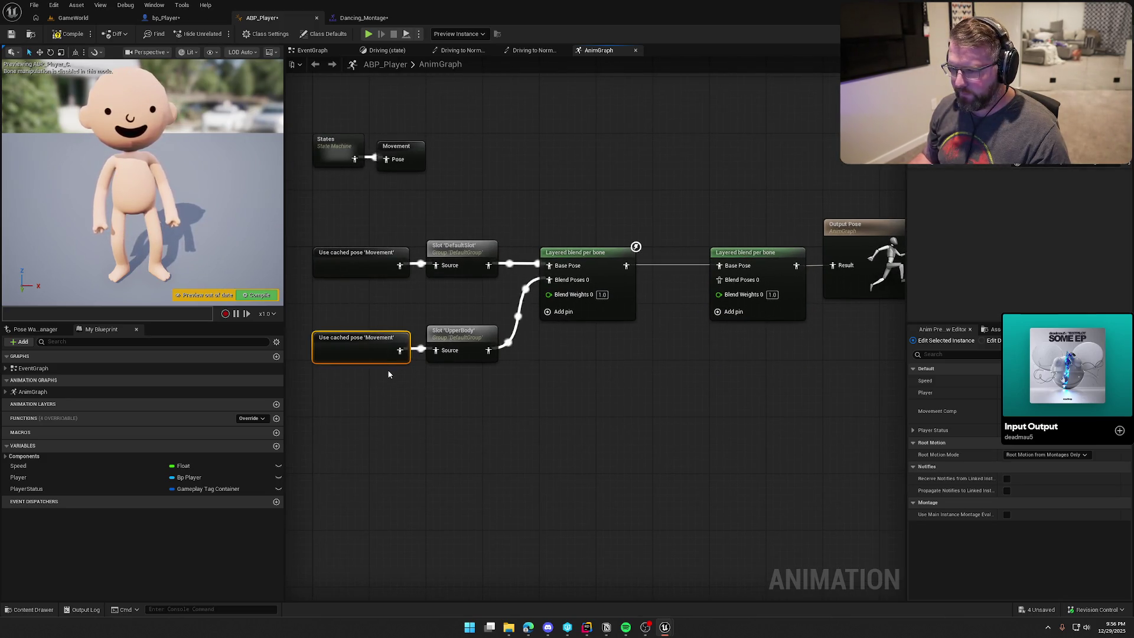
# - Duplicate the cached Movement pose and slot, wire the Legs slot into Blend Poses 0, and add a branch filter
pyautogui.hotkey('ctrl', 'd')
pyautogui.moveTo(473, 406)
pyautogui.mouseDown()
pyautogui.moveTo(428, 438)
pyautogui.moveTo(360, 426)
pyautogui.mouseUp()
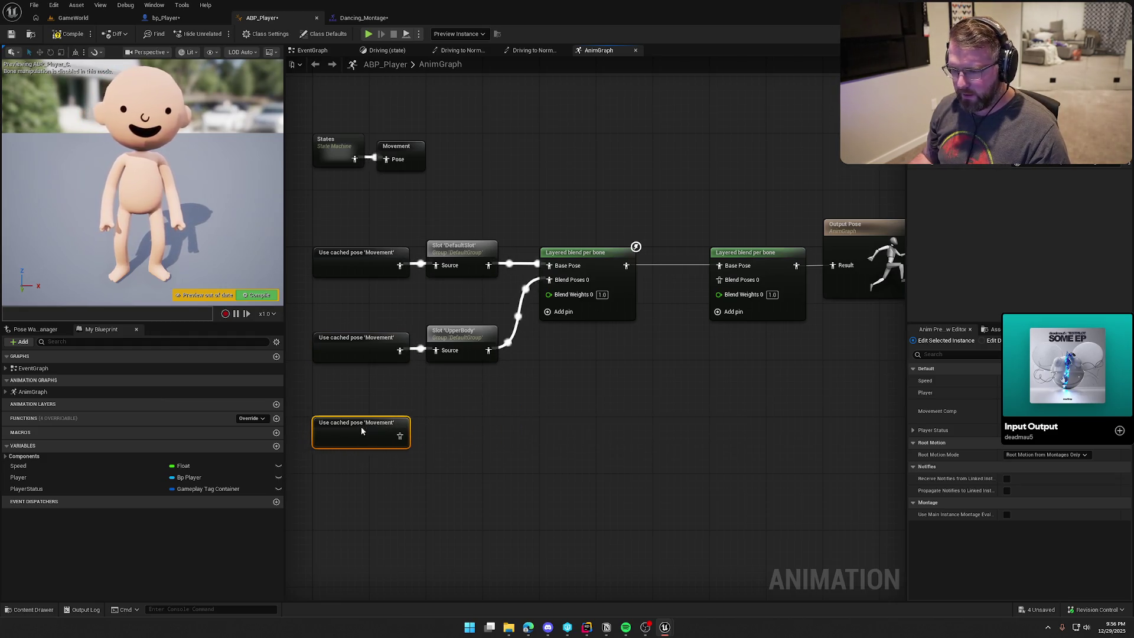
pyautogui.hotkey('ctrl', 'd')
pyautogui.moveTo(464, 428); pyautogui.dragTo(411, 448)
pyautogui.moveTo(486, 412); pyautogui.dragTo(465, 427)
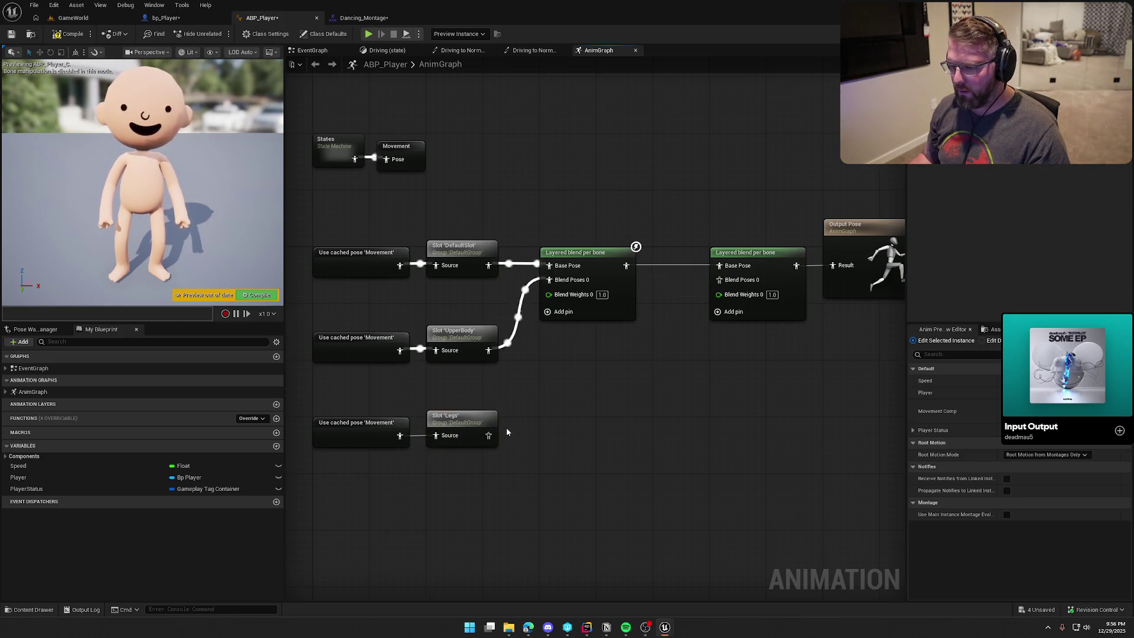
pyautogui.moveTo(725, 284); pyautogui.dragTo(725, 284)
pyautogui.click(768, 275)
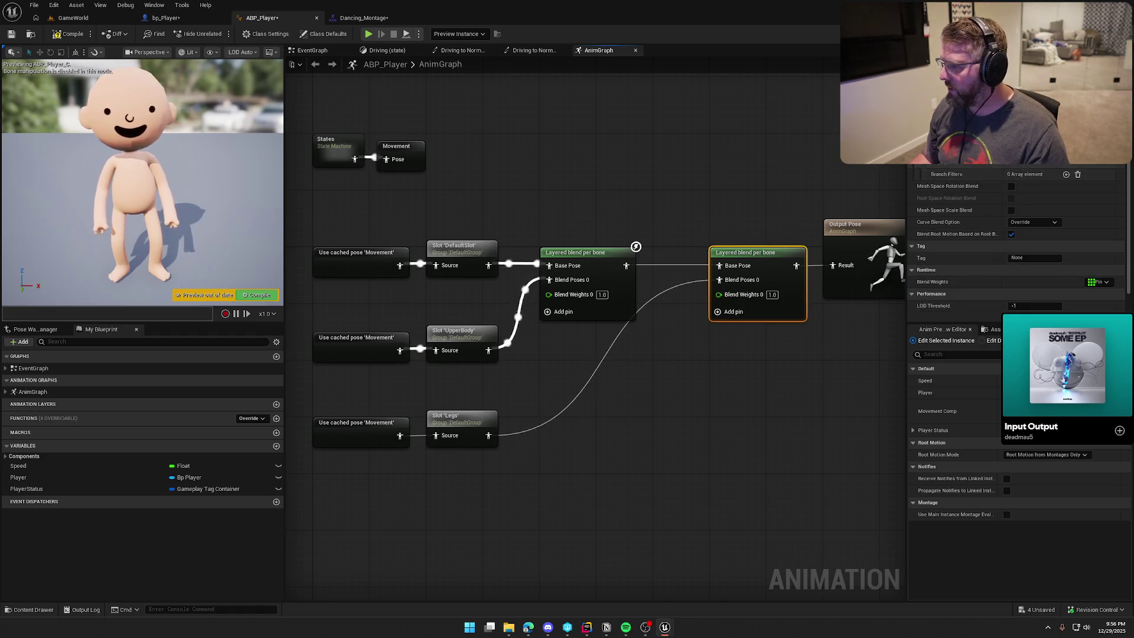
pyautogui.click(1066, 175)
# - Add a second branch filter and set the bone names to thigh_l and thigh_r
pyautogui.click(1066, 175)
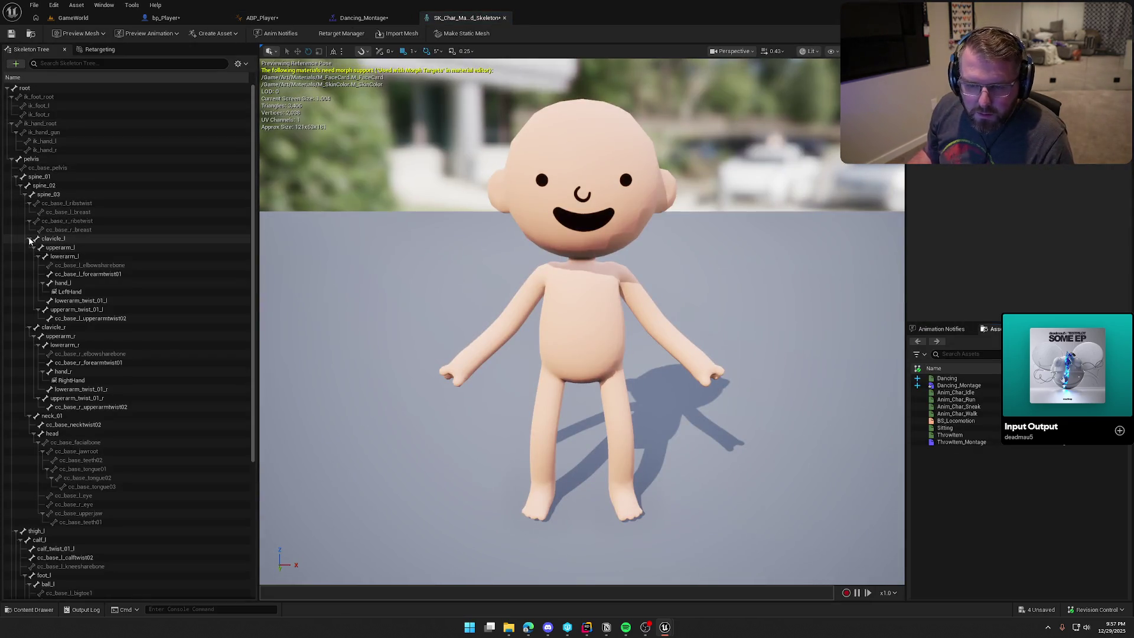
pyautogui.click(29, 239)
pyautogui.click(24, 194)
pyautogui.click(37, 204)
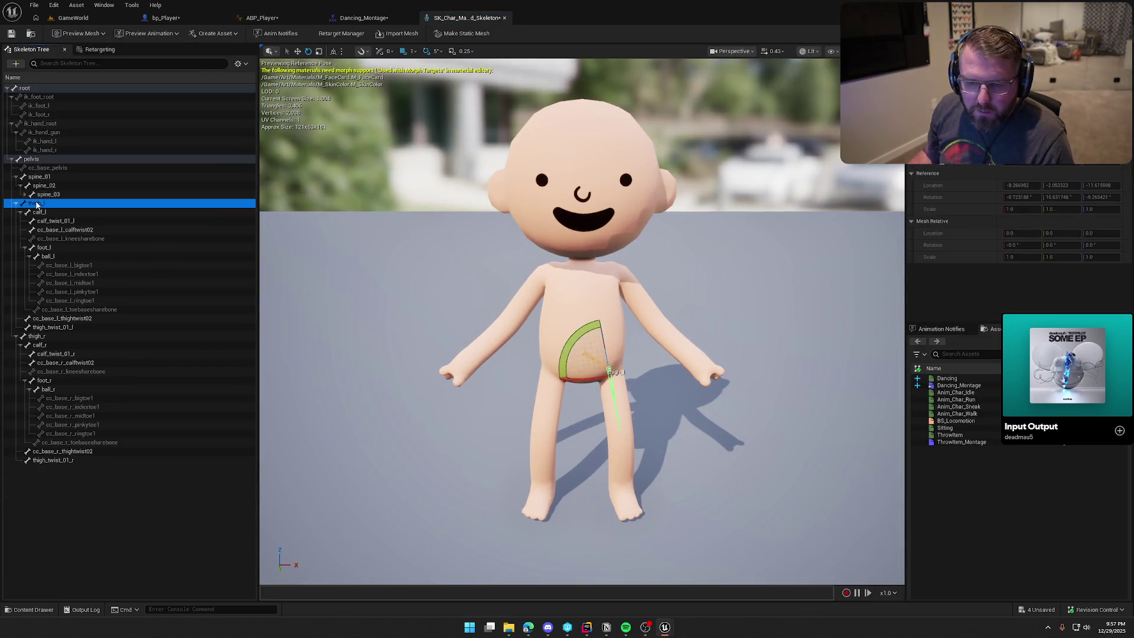
pyautogui.rightClick(38, 205)
pyautogui.click(60, 231)
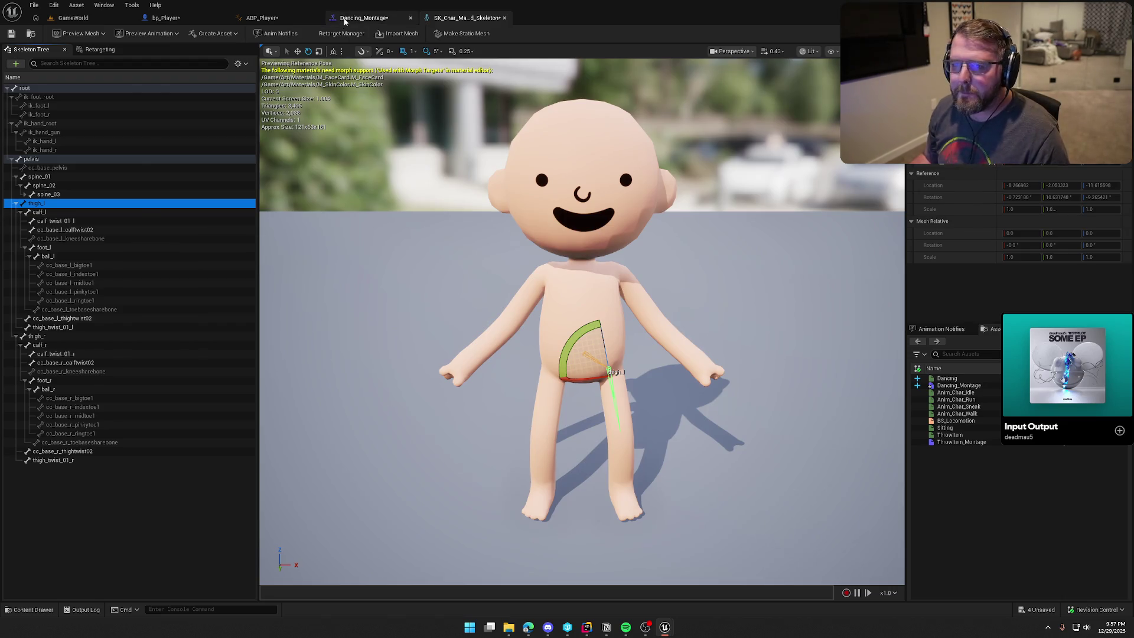
pyautogui.click(341, 18)
pyautogui.click(261, 17)
pyautogui.click(1037, 200)
pyautogui.write('thigh_l')
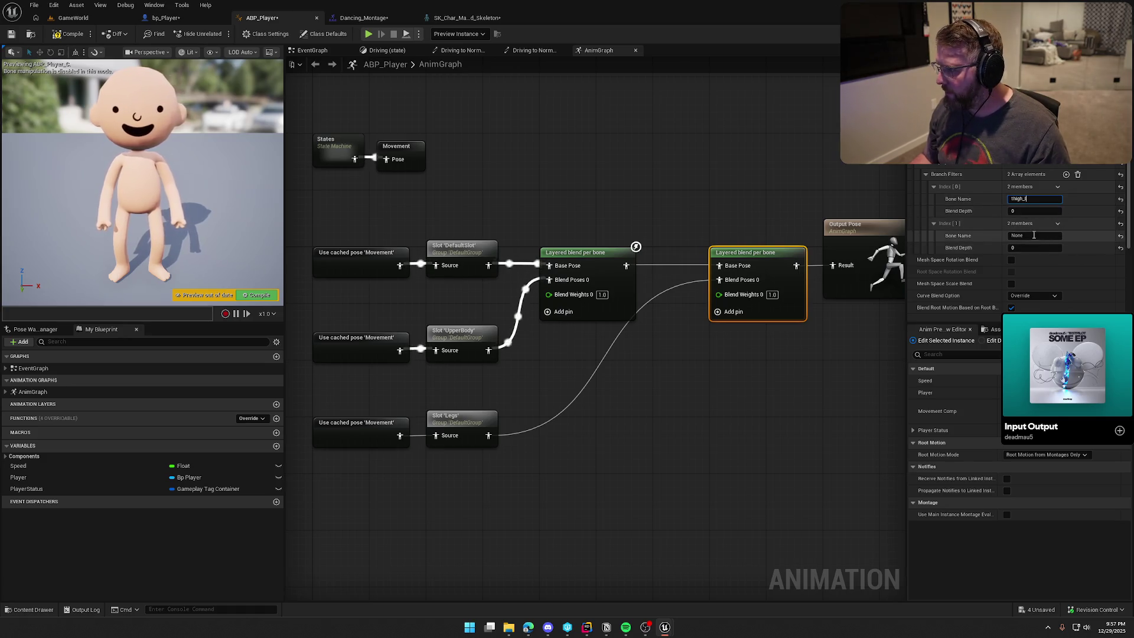
pyautogui.write('thigh_r')
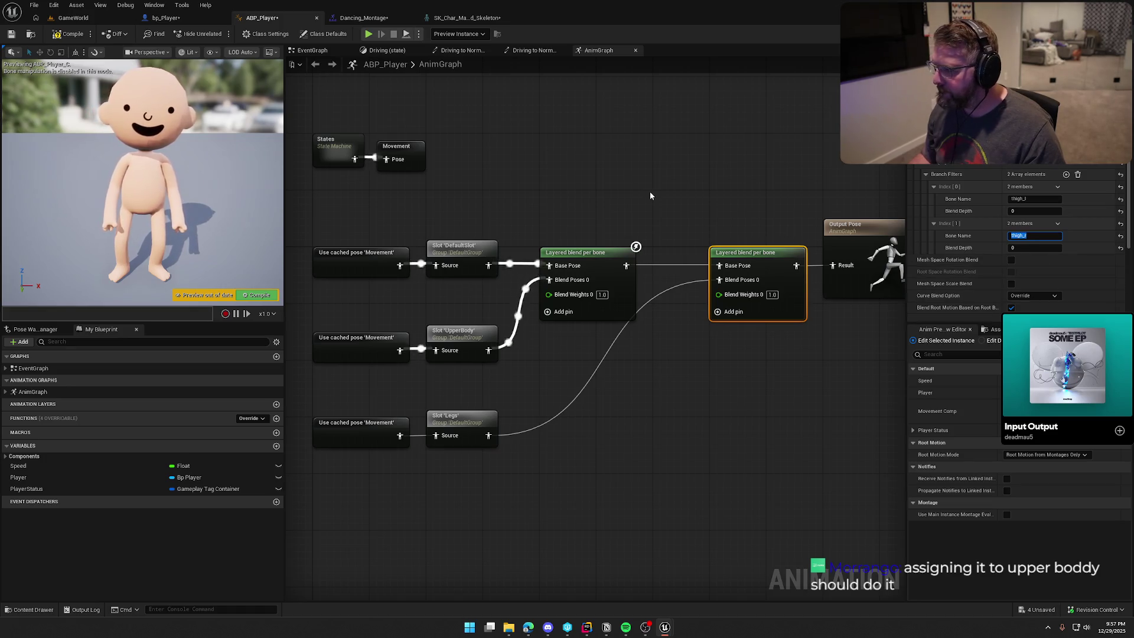
# - Move the second blend node left, then save ABP_Player and check out the asset
pyautogui.moveTo(756, 260); pyautogui.dragTo(699, 260)
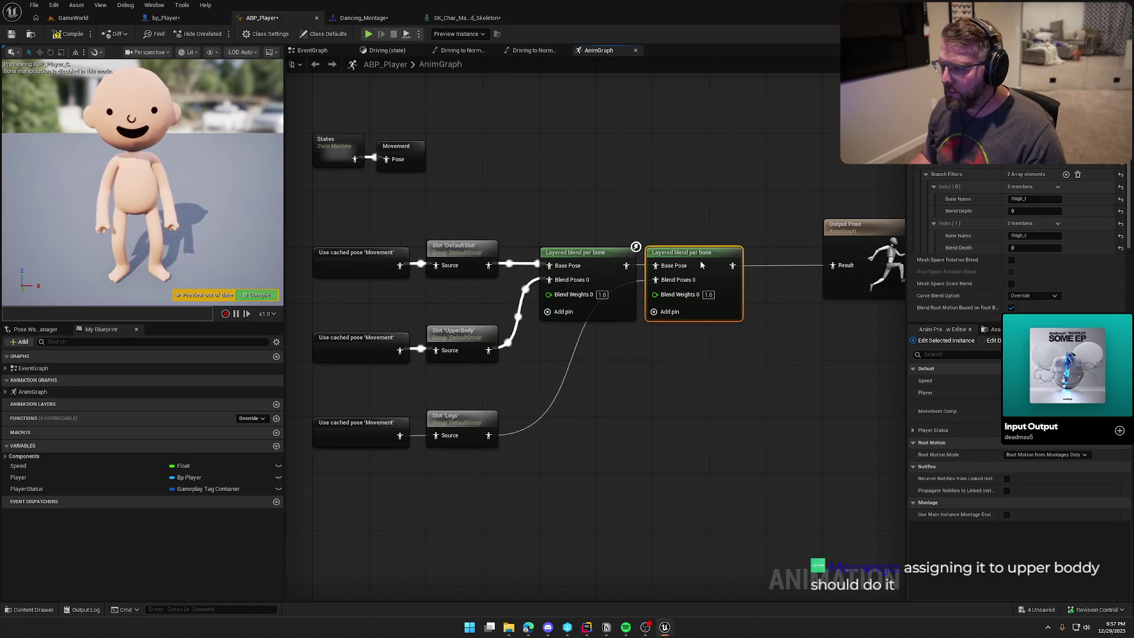
pyautogui.click(558, 179)
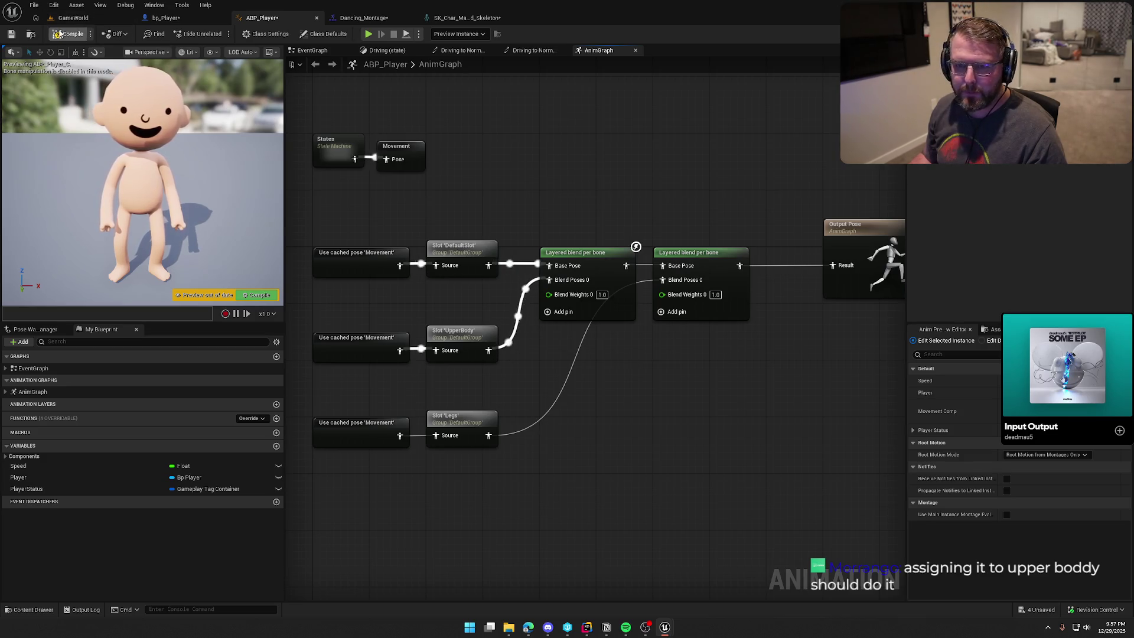
pyautogui.hotkey('ctrl', 's')
pyautogui.click(570, 411)
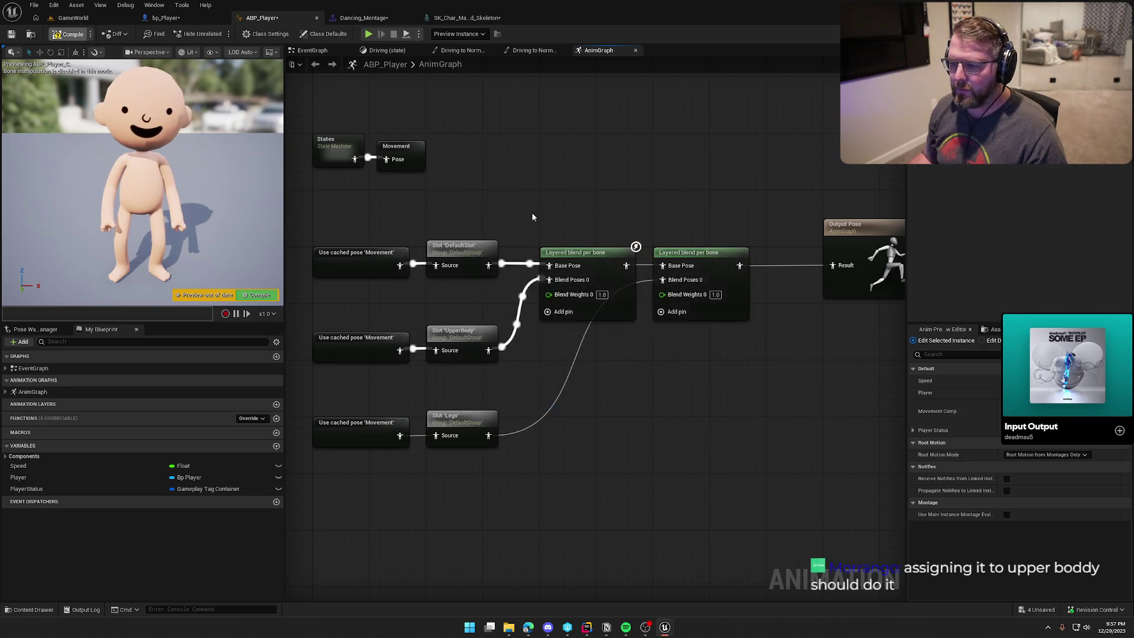
# - Put the first montage track on the Legs slot and delete the duplicate Legs track
pyautogui.click(466, 17)
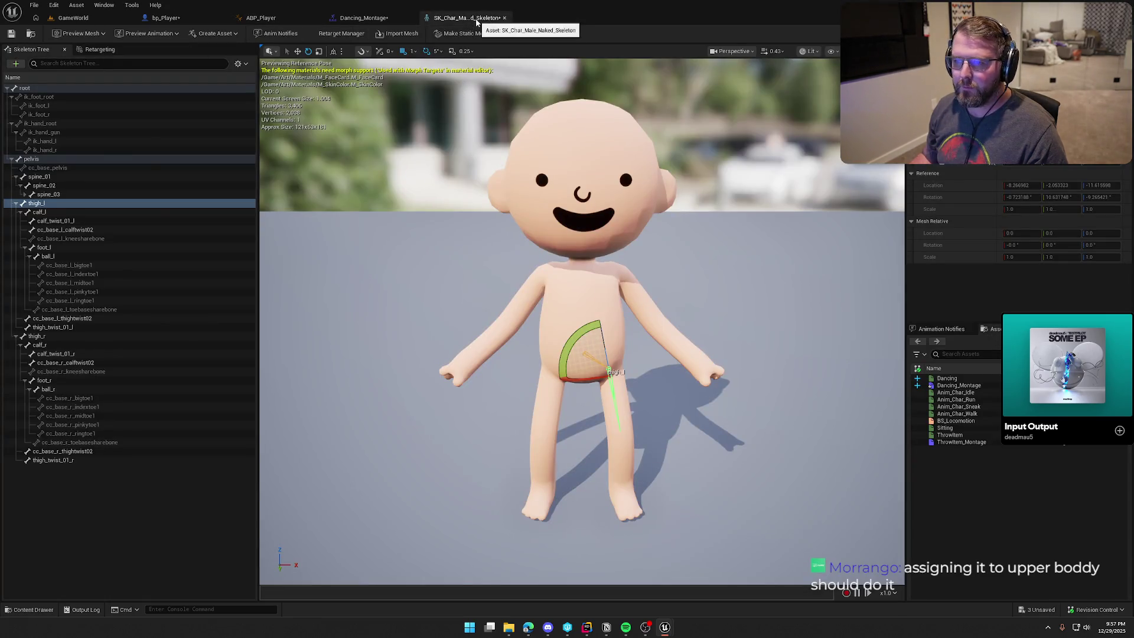
pyautogui.click(504, 18)
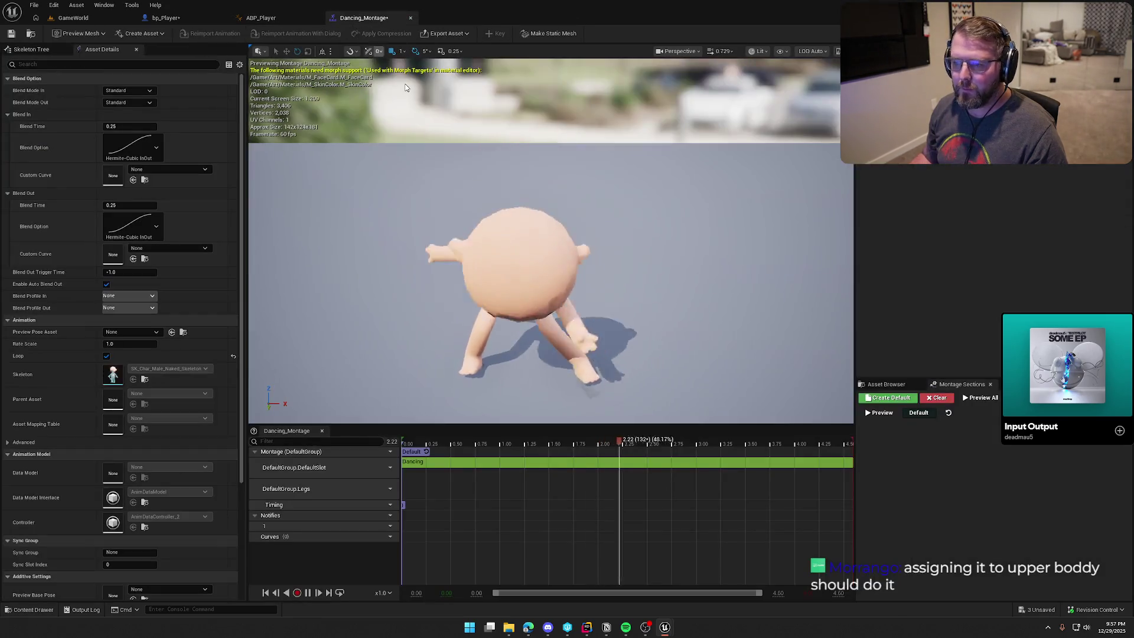
pyautogui.click(384, 467)
pyautogui.moveTo(413, 491)
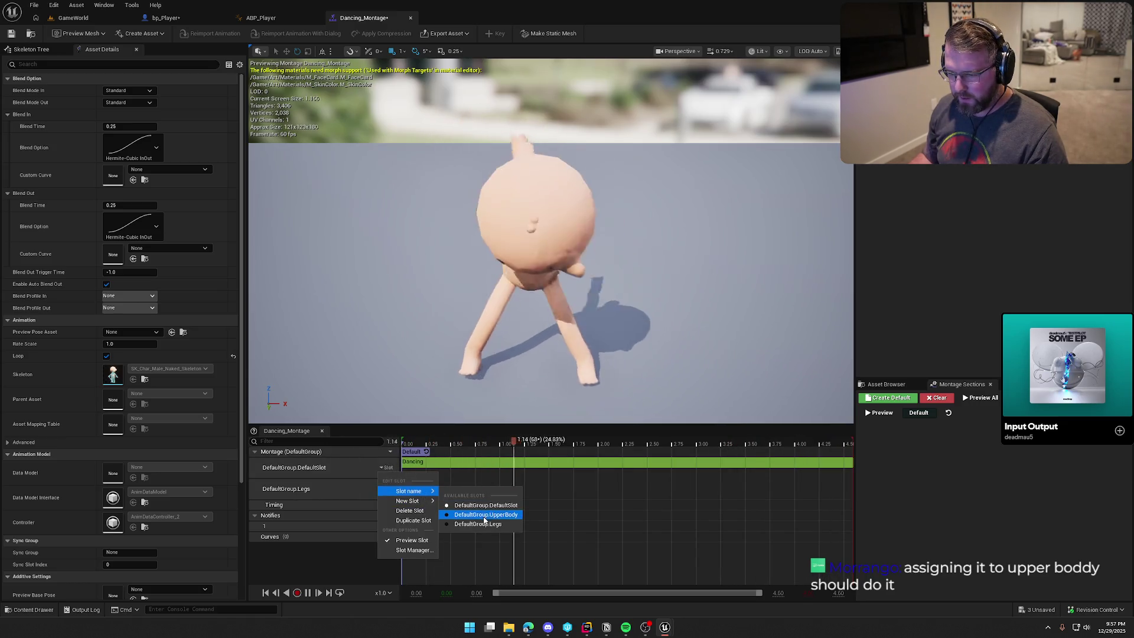
pyautogui.click(487, 523)
pyautogui.click(389, 489)
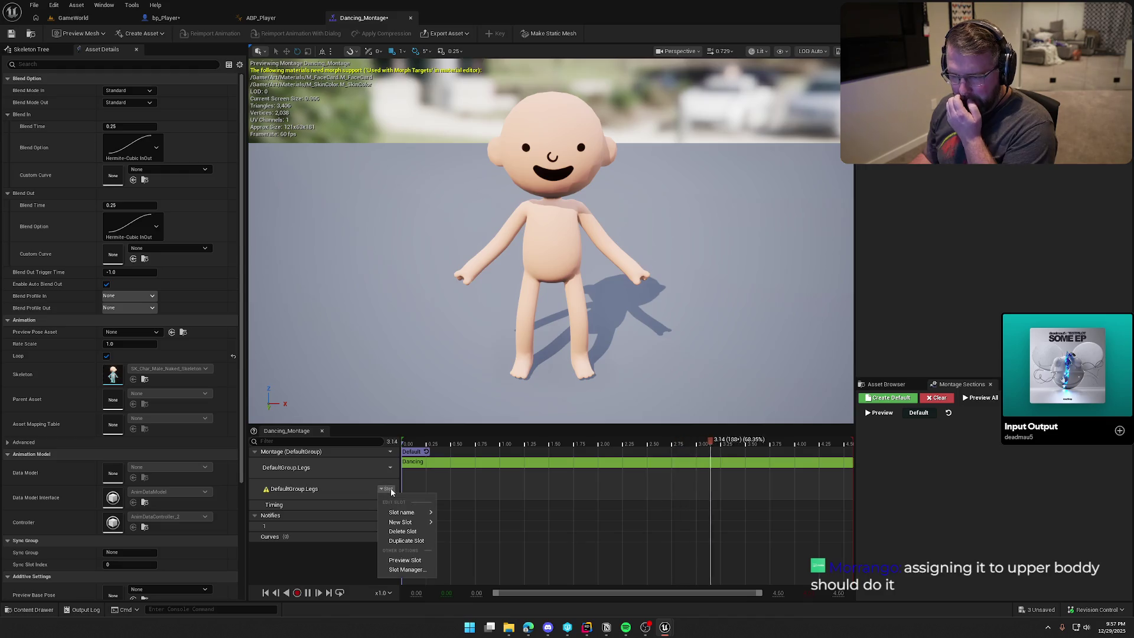
pyautogui.click(408, 532)
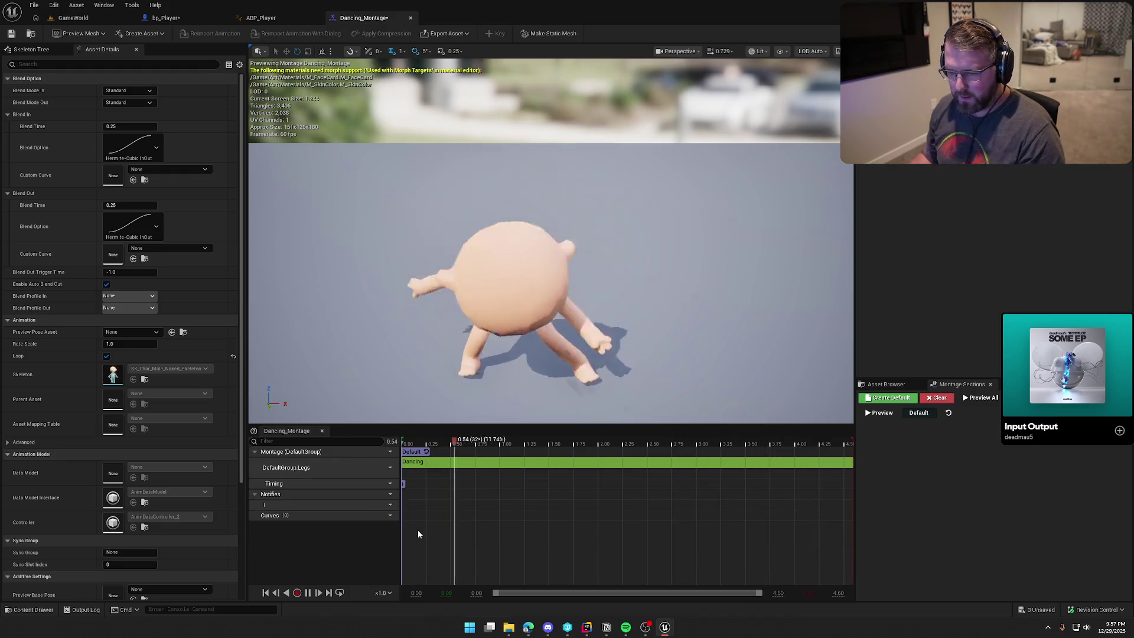
# - Assign the DefaultGroup.Legs slot name to the remaining track, then return to GameWorld
pyautogui.click(385, 468)
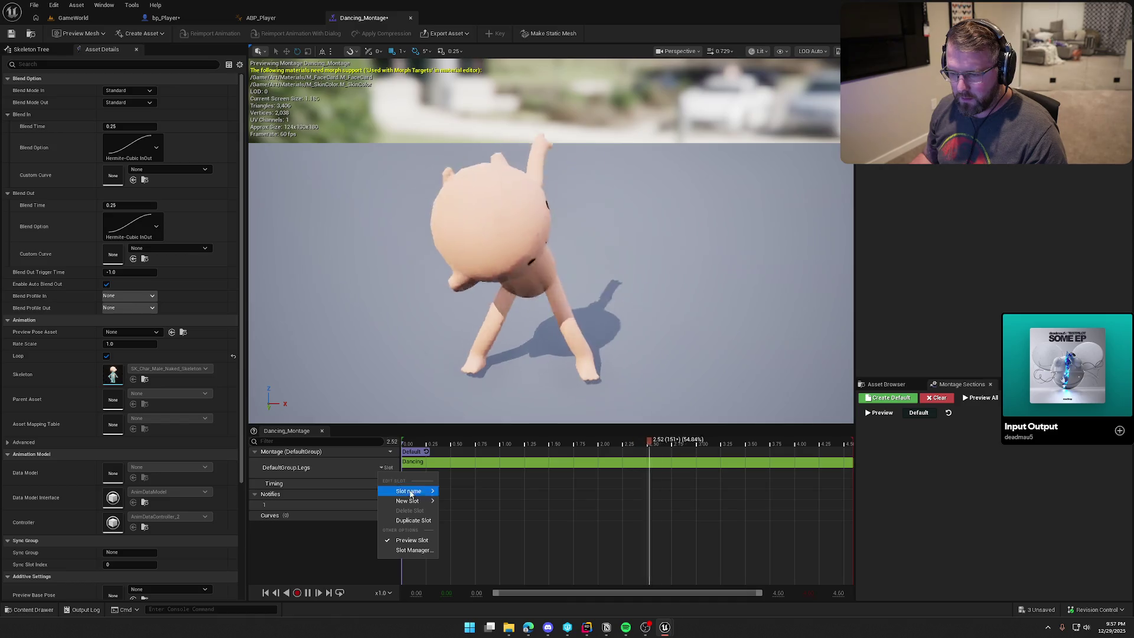
pyautogui.moveTo(408, 492)
pyautogui.click(465, 527)
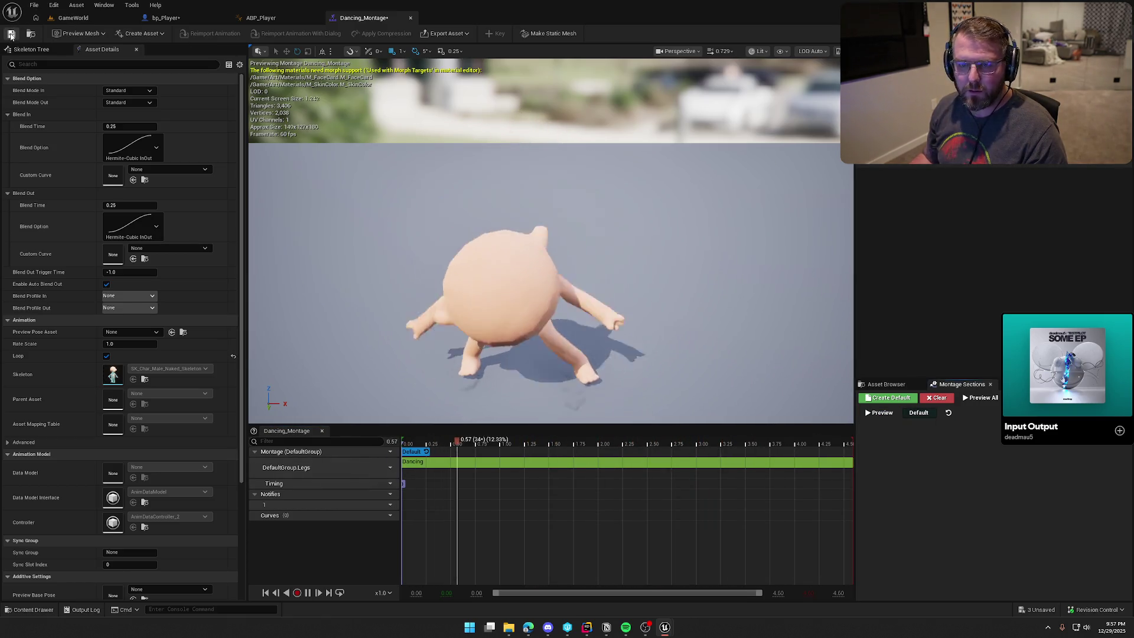
pyautogui.click(73, 18)
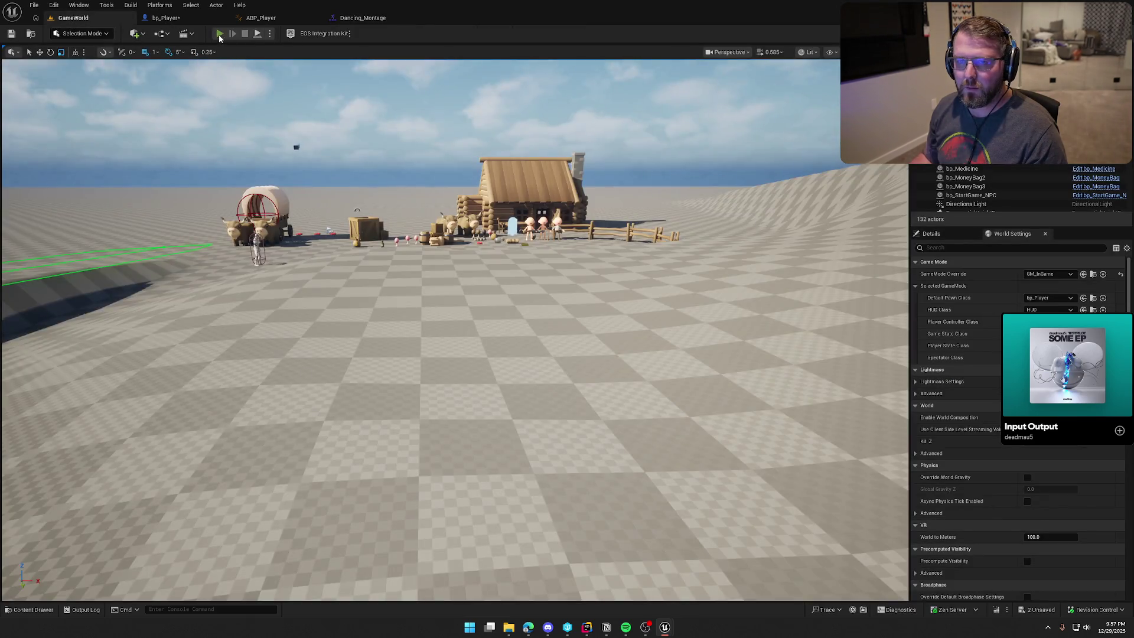
# - Playtest GameWorld, running and sprinting the cowboy with WASD and Shift, then stop and open bp_Player
pyautogui.click(219, 35)
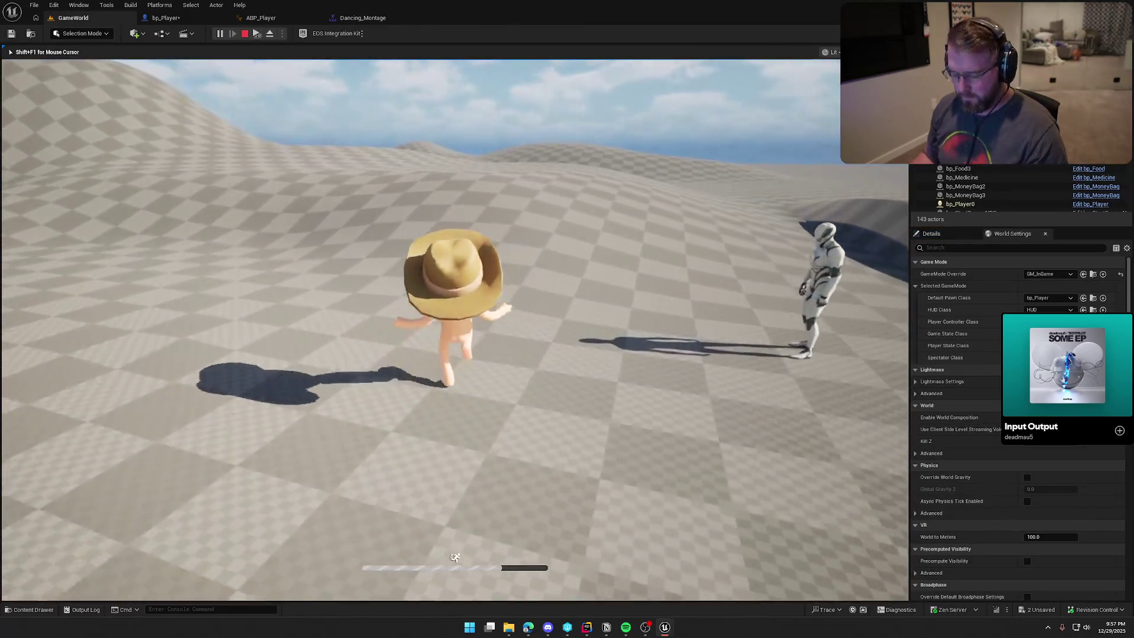
pyautogui.press('w')
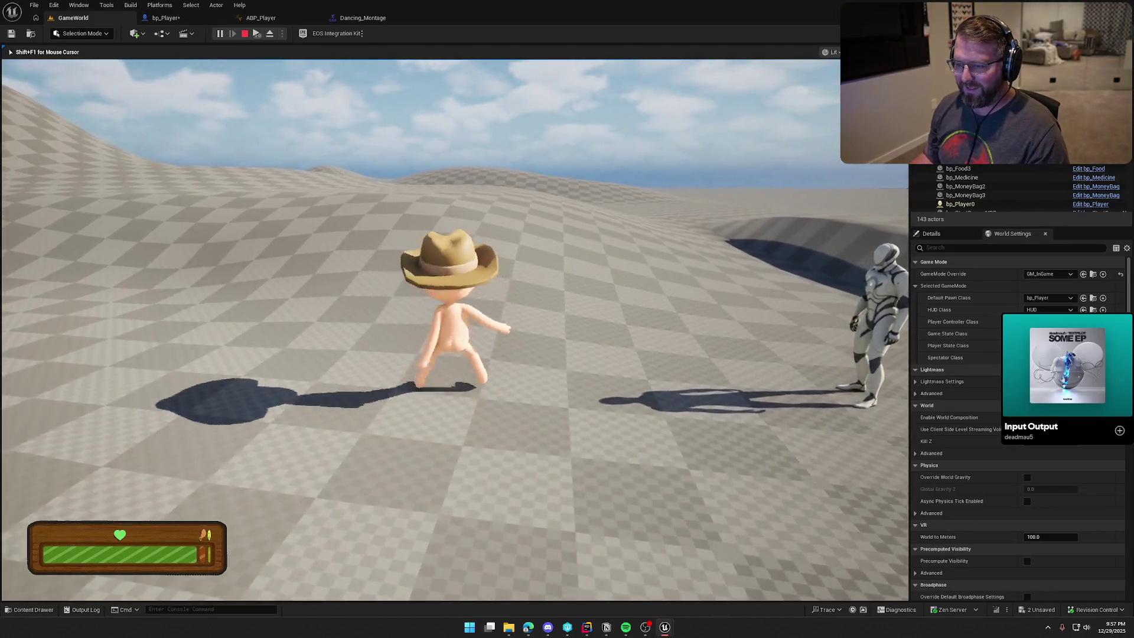
pyautogui.press('s')
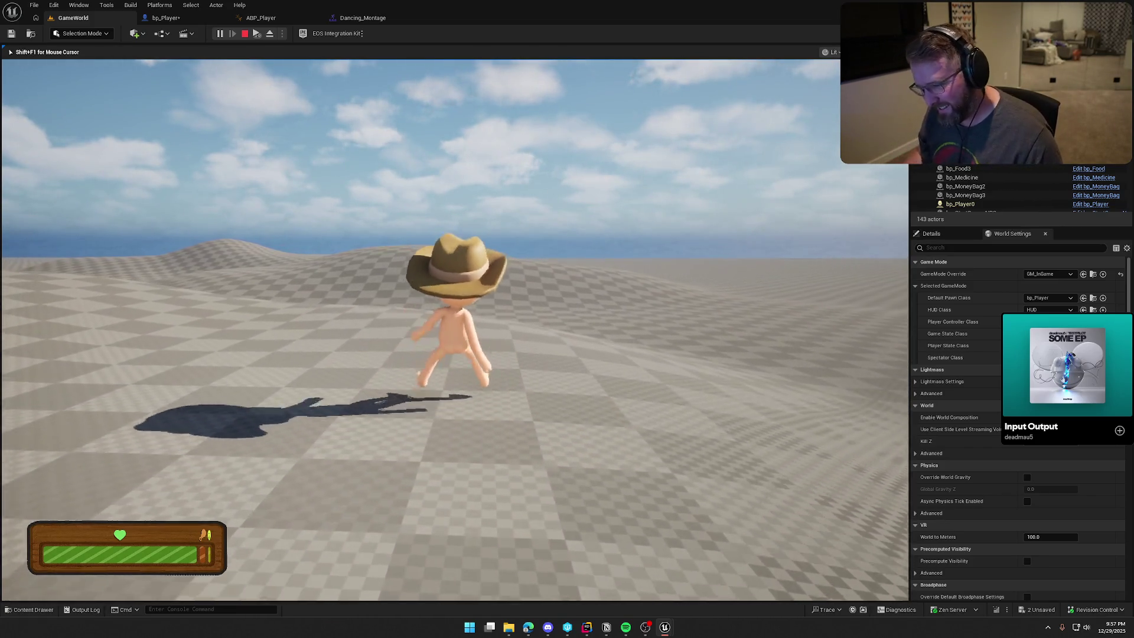
pyautogui.press('a')
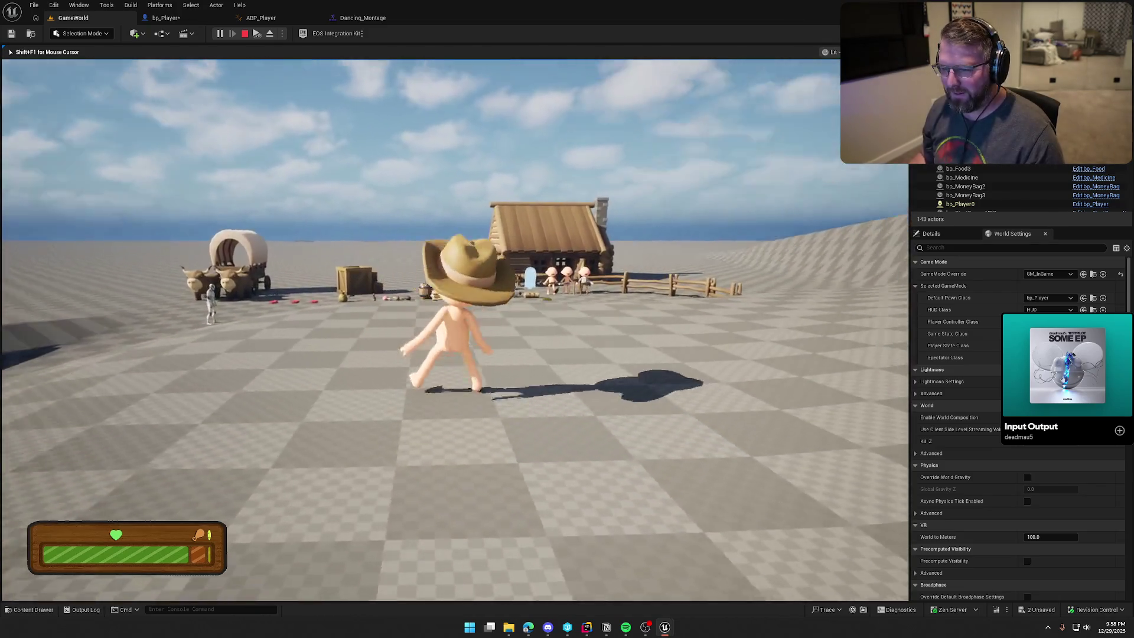
pyautogui.press('shift')
pyautogui.press('a')
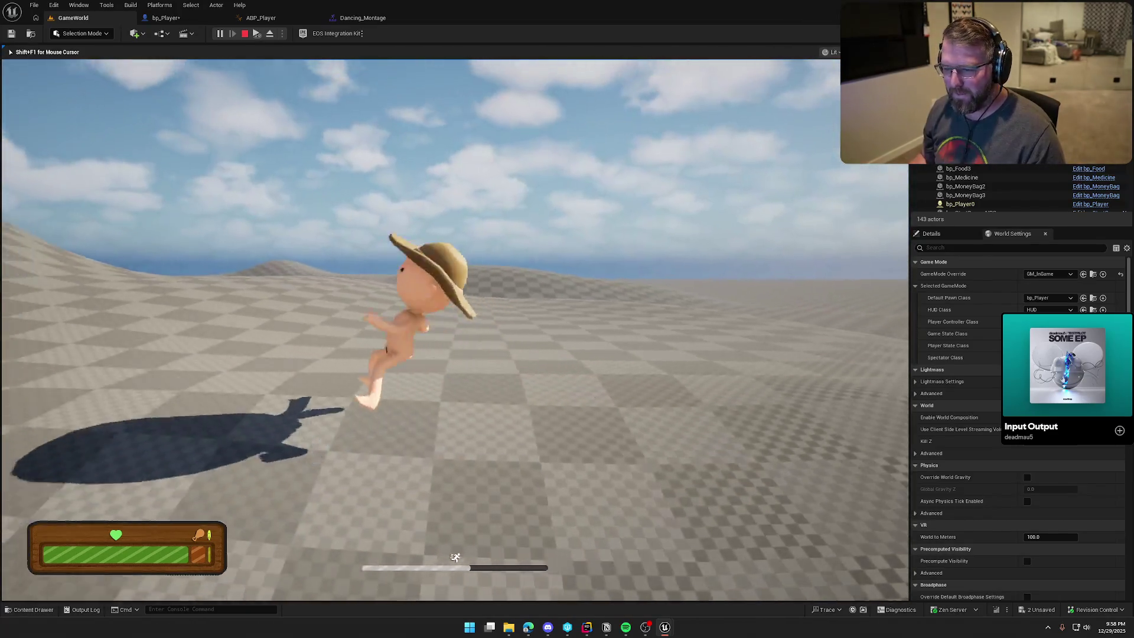
pyautogui.press('d')
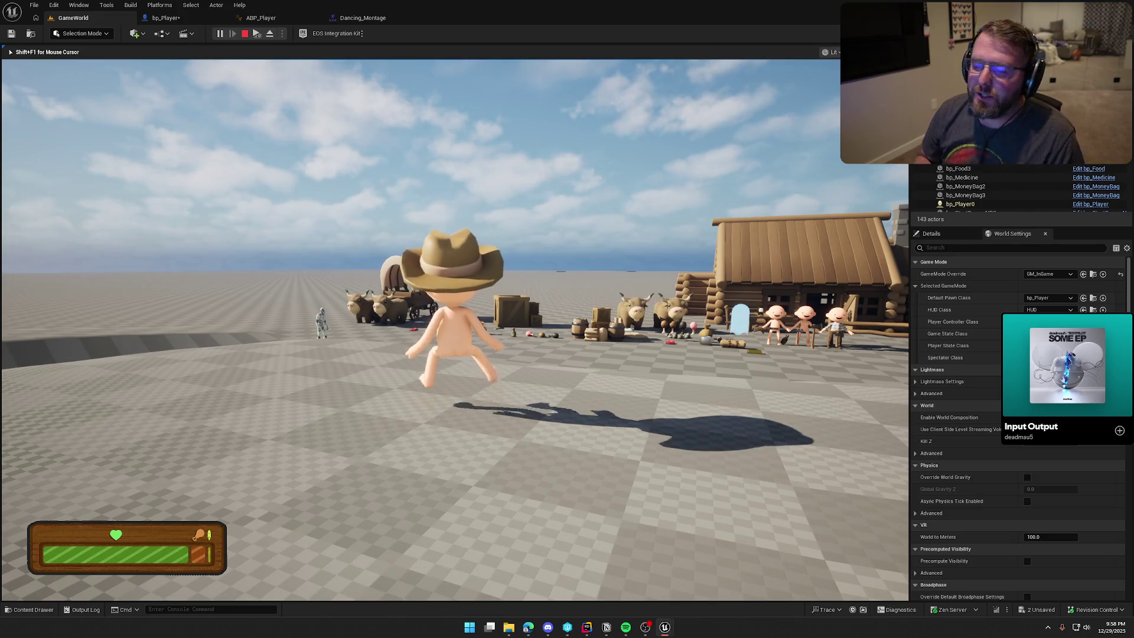
pyautogui.press('Escape')
pyautogui.click(184, 21)
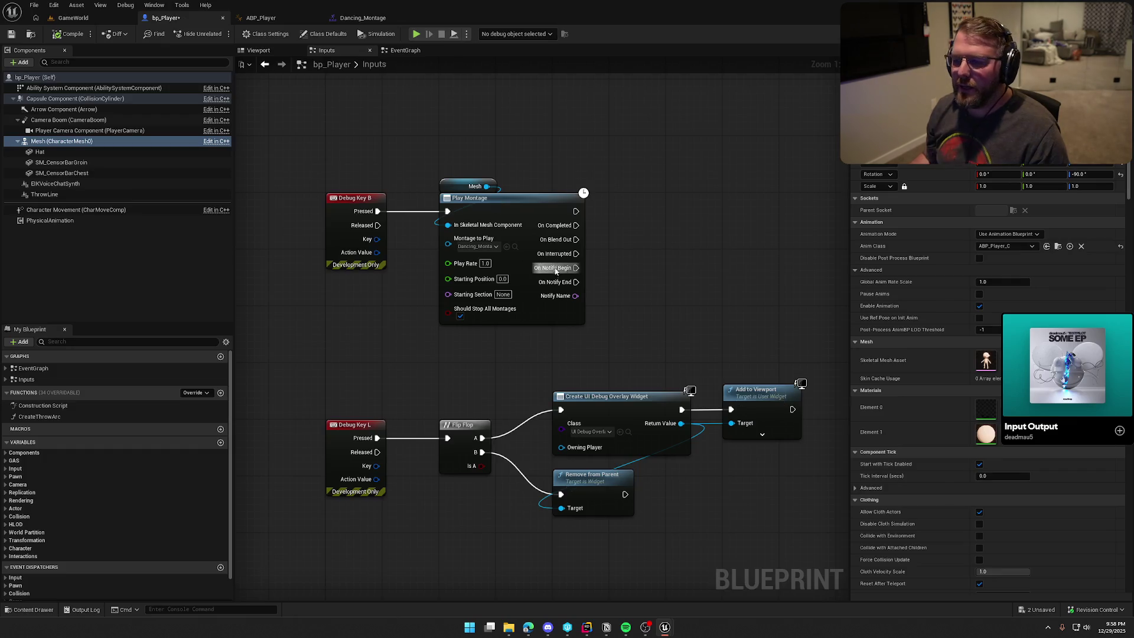
# - Enable Mesh Space Rotation Blend on ABP_Player's second Layered blend per bone node, then start a playtest
pyautogui.click(361, 18)
pyautogui.click(264, 18)
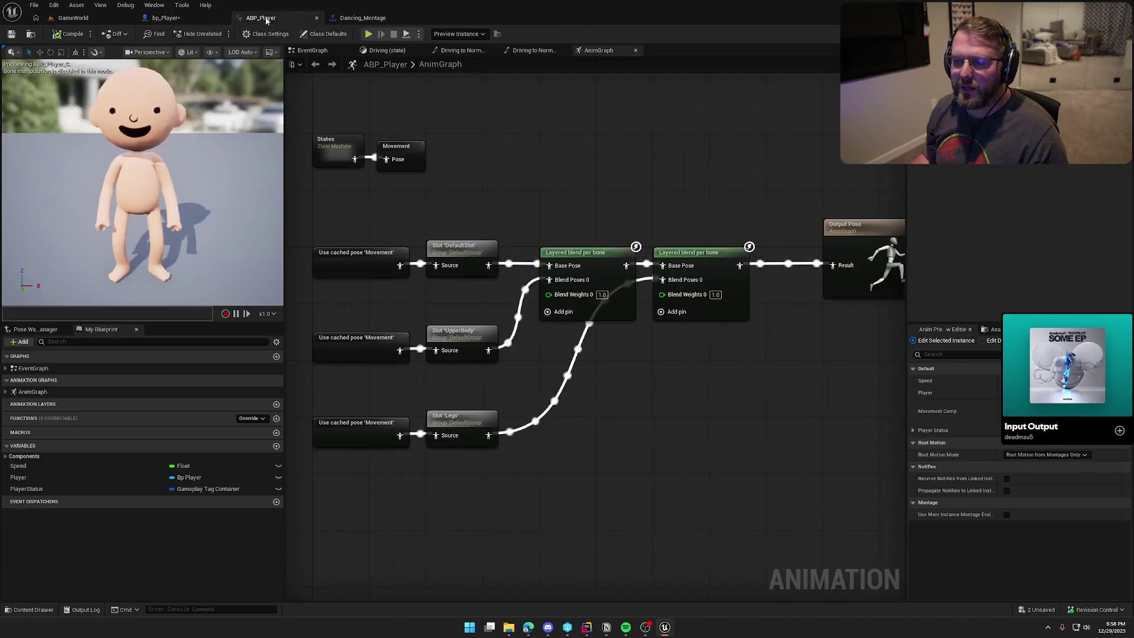
pyautogui.click(693, 251)
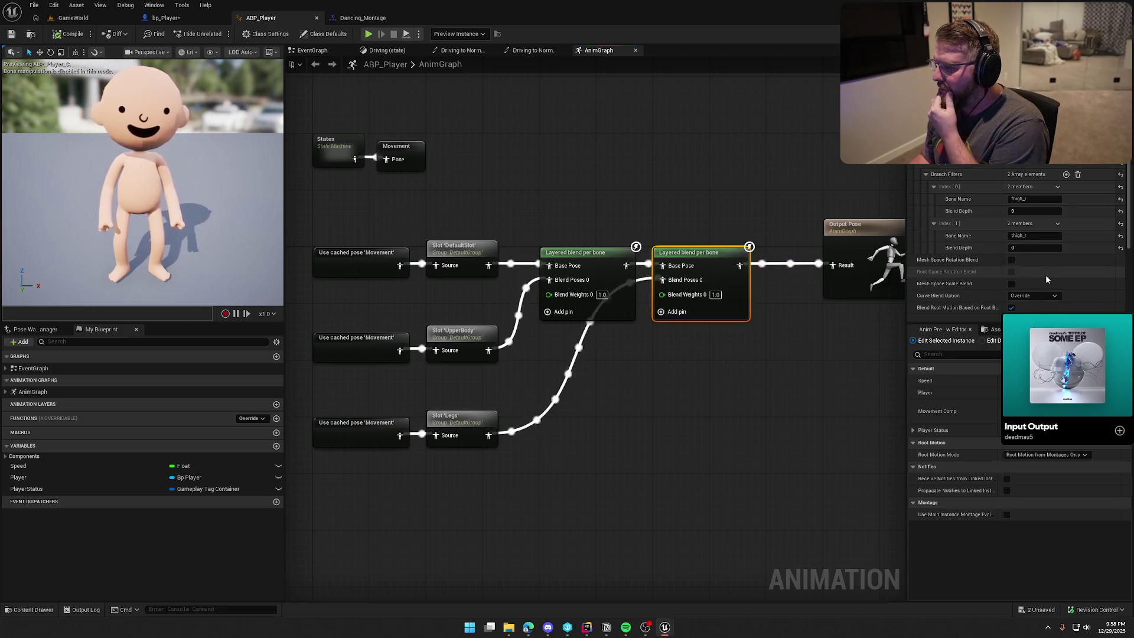
pyautogui.click(1011, 261)
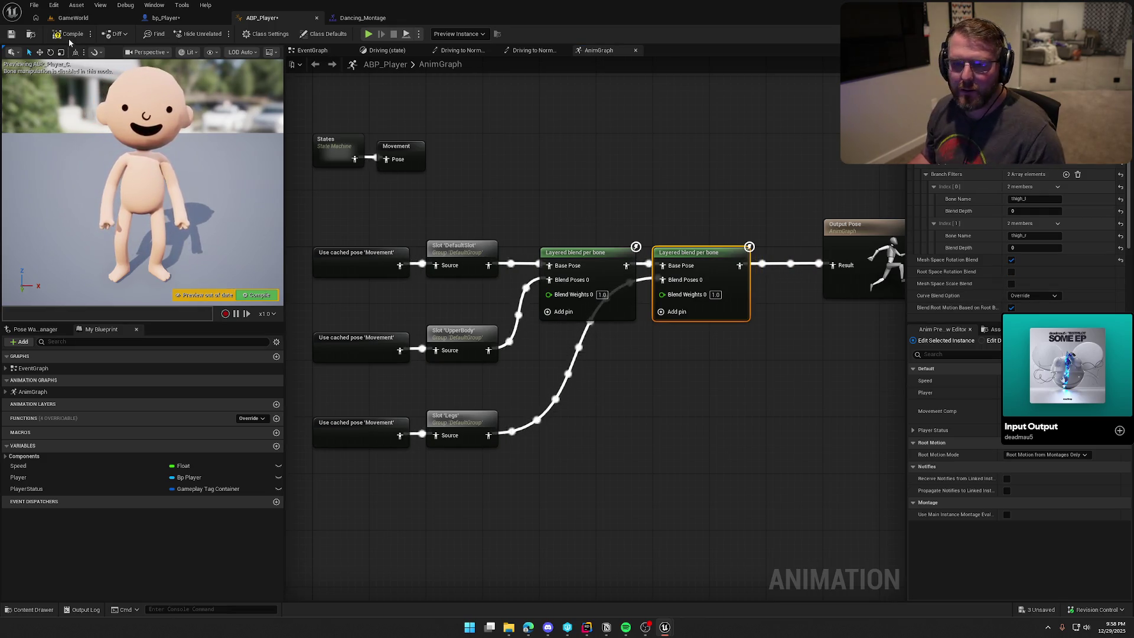
pyautogui.click(73, 18)
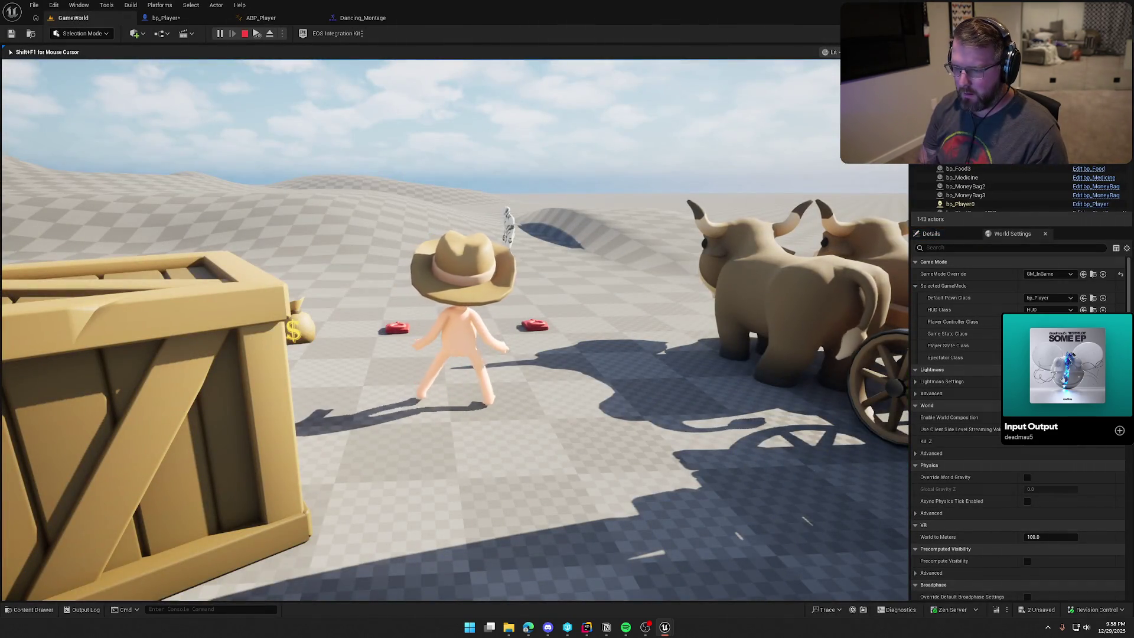
# - Walk the character toward the hills, cabin and wagon, then stop and reopen Dancing_Montage
pyautogui.press('w')
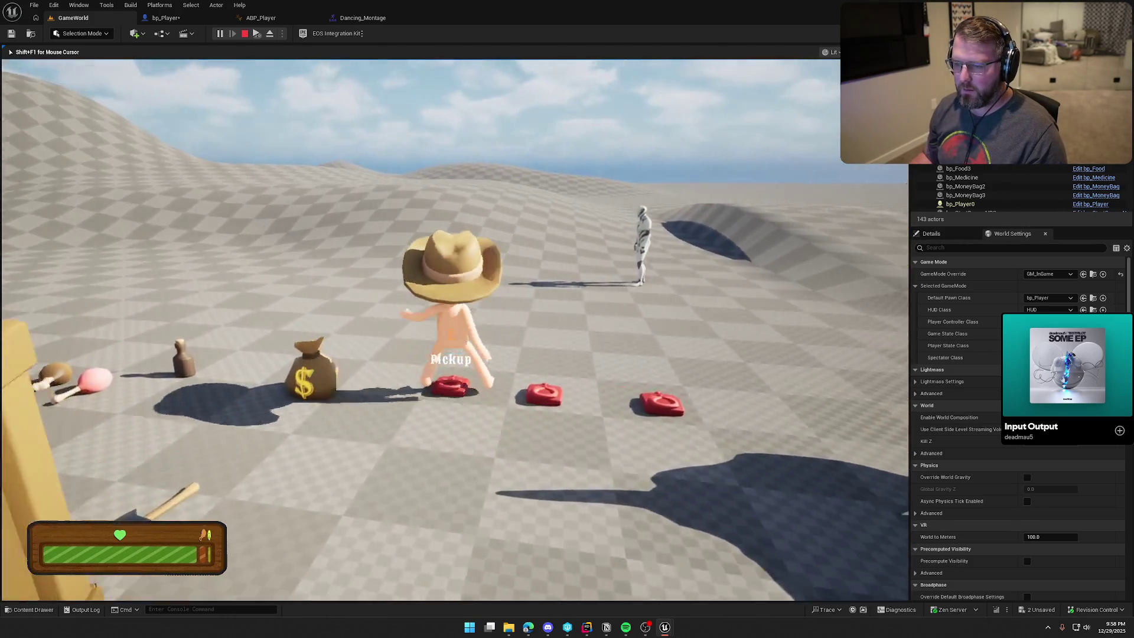
pyautogui.press('s')
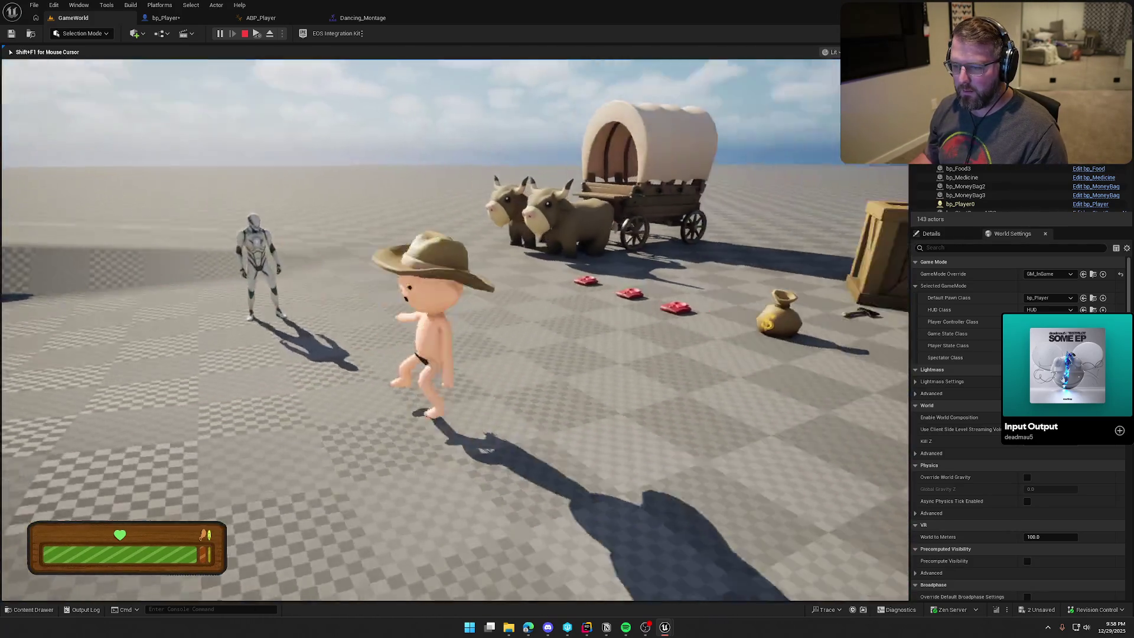
pyautogui.press('a')
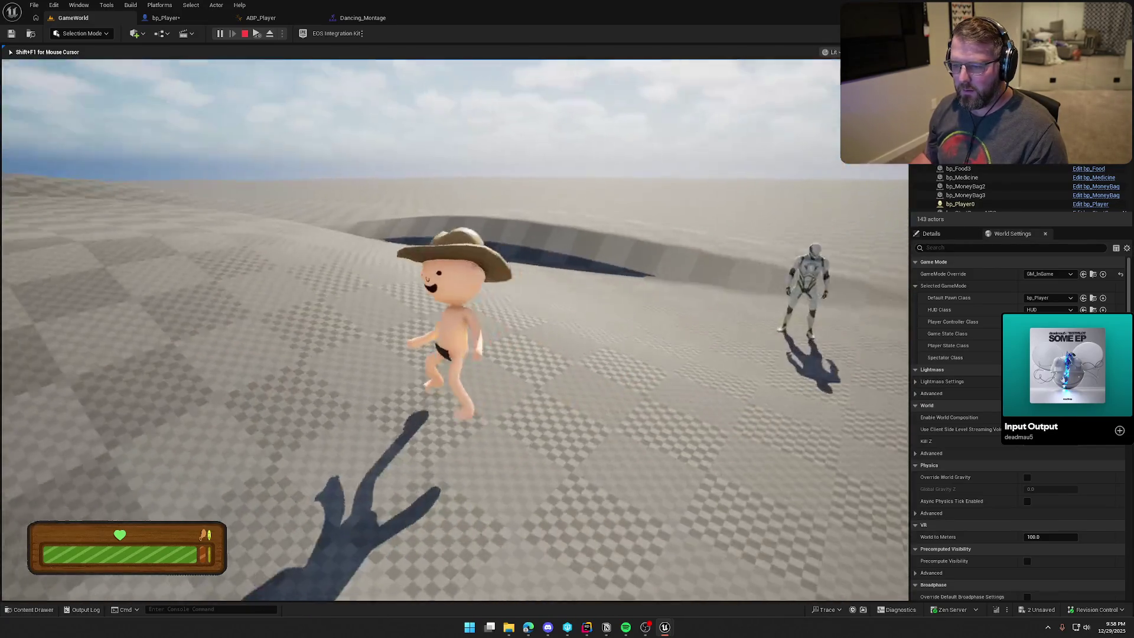
pyautogui.press('w')
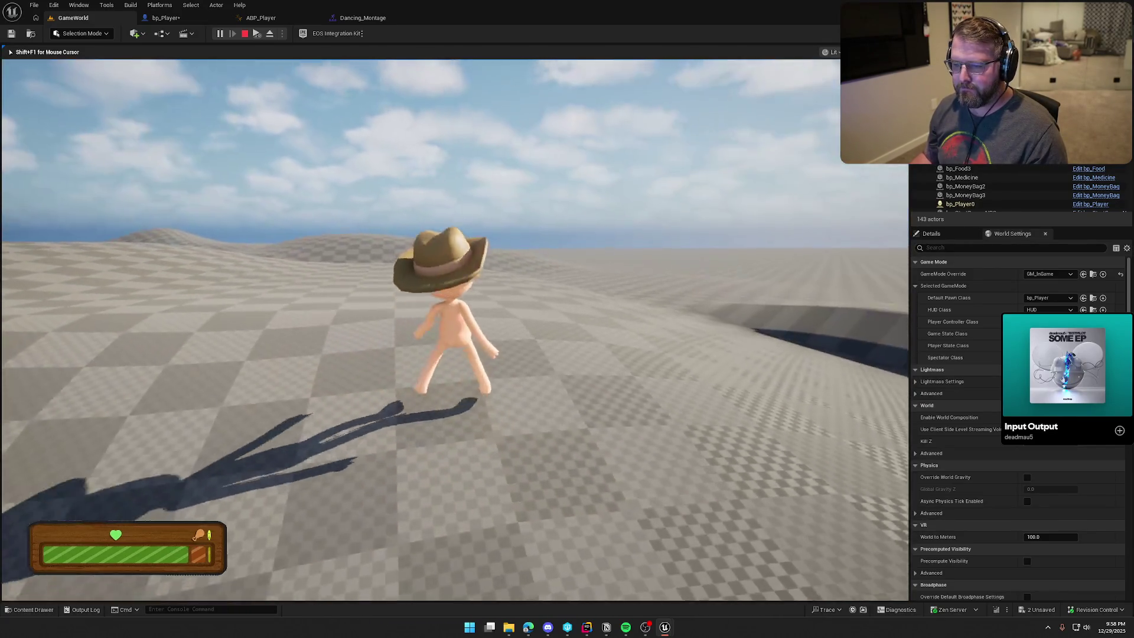
pyautogui.press('w')
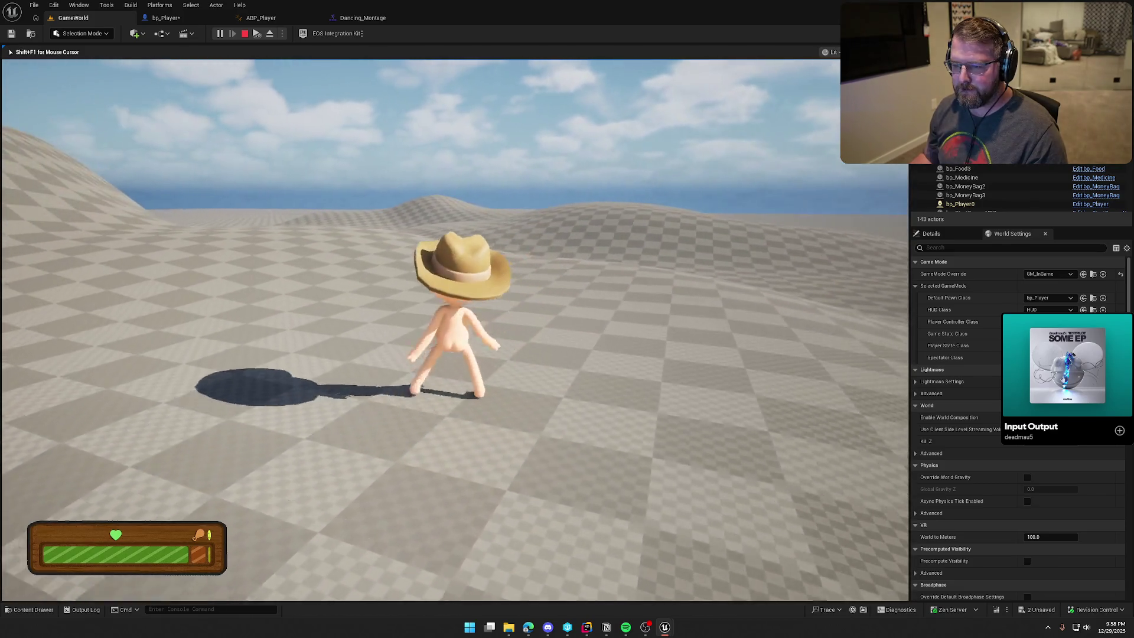
pyautogui.press('s')
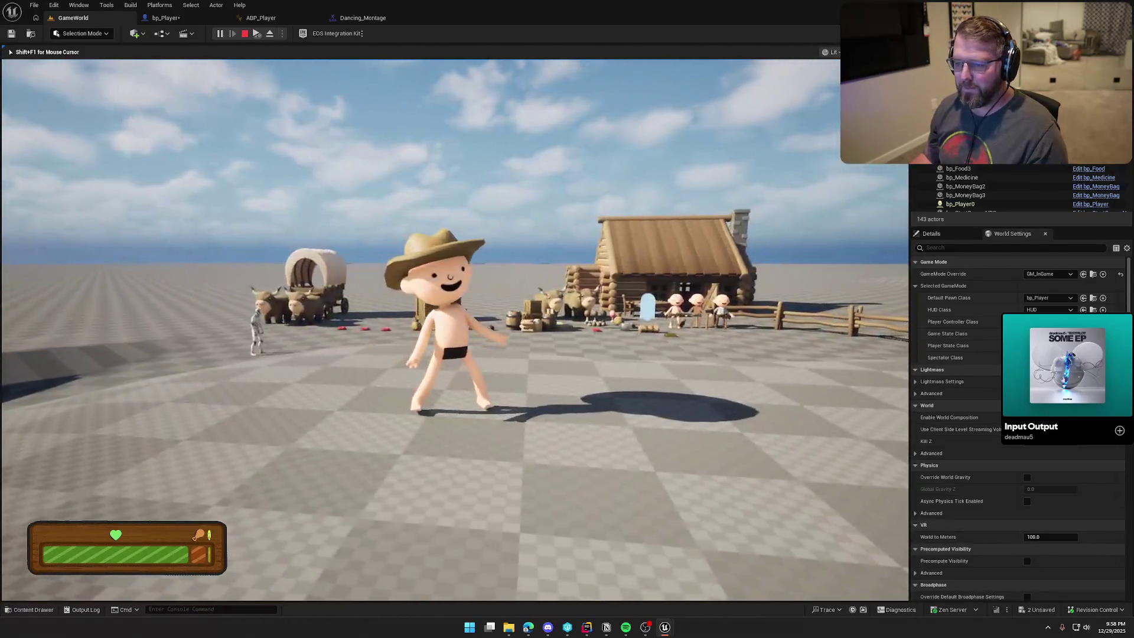
pyautogui.press('Escape')
pyautogui.click(362, 18)
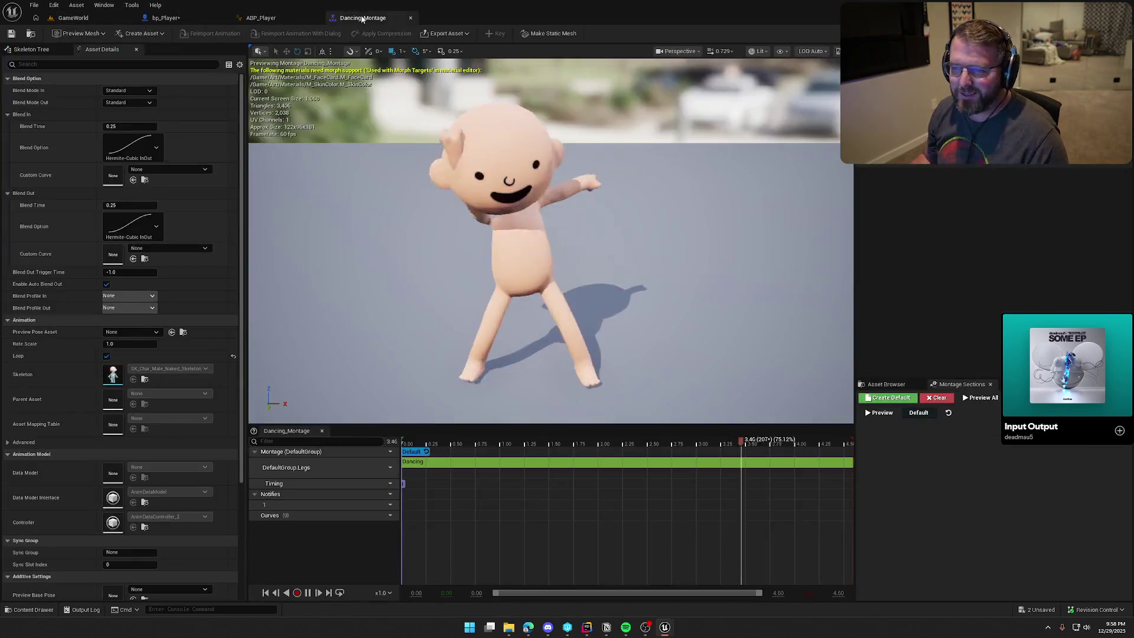
# - Reassign the montage track to the DefaultGroup.DefaultSlot slot
pyautogui.click(384, 467)
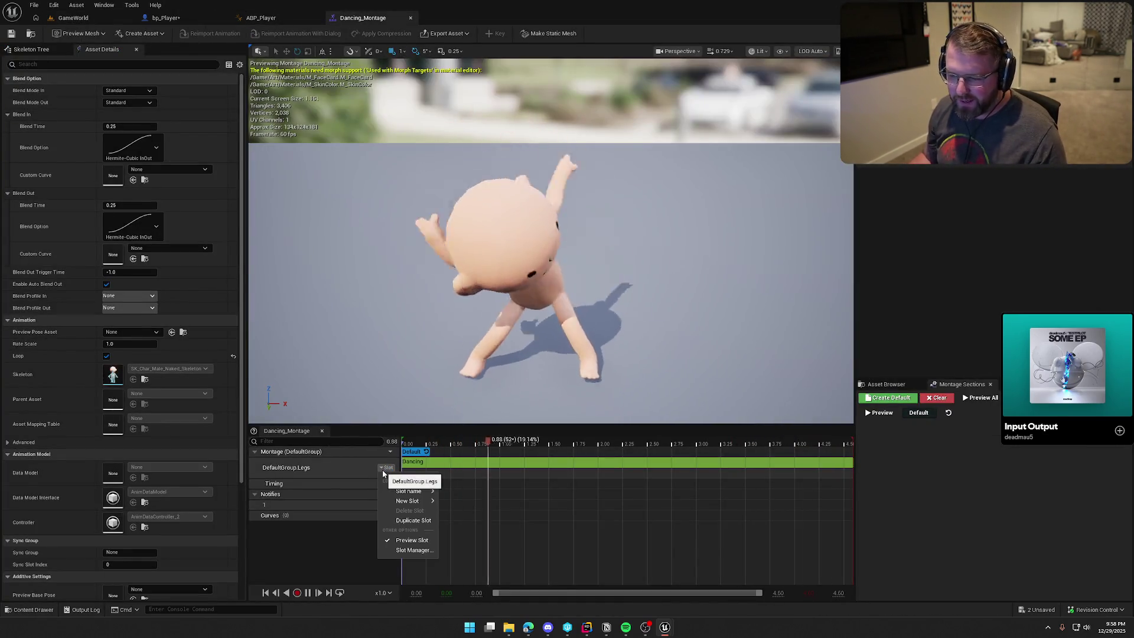
pyautogui.moveTo(413, 491)
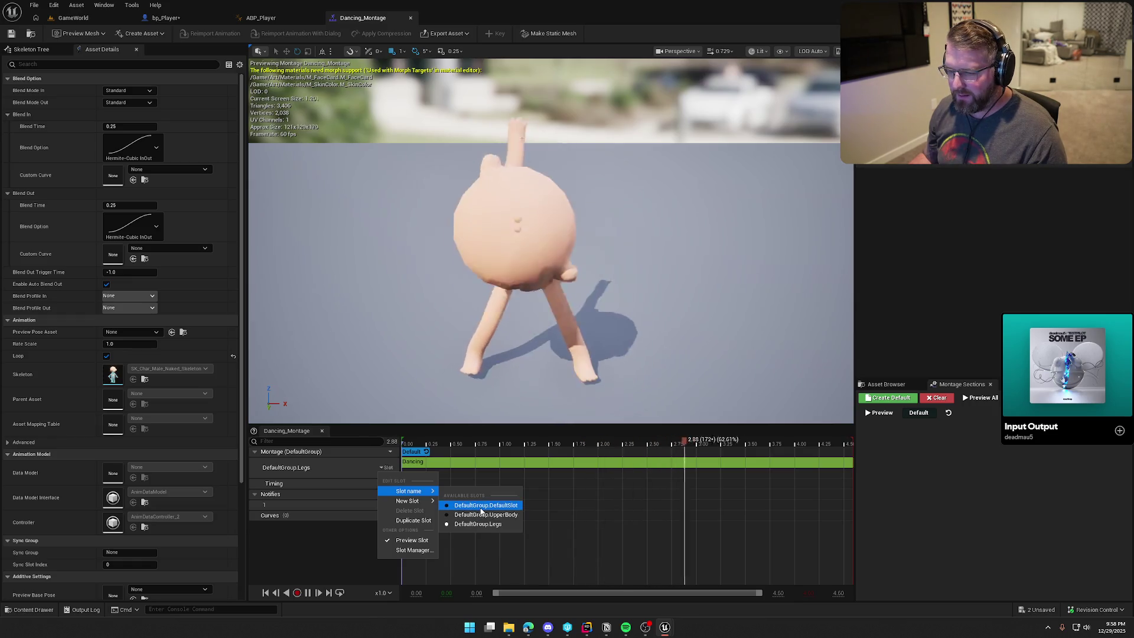
pyautogui.click(467, 505)
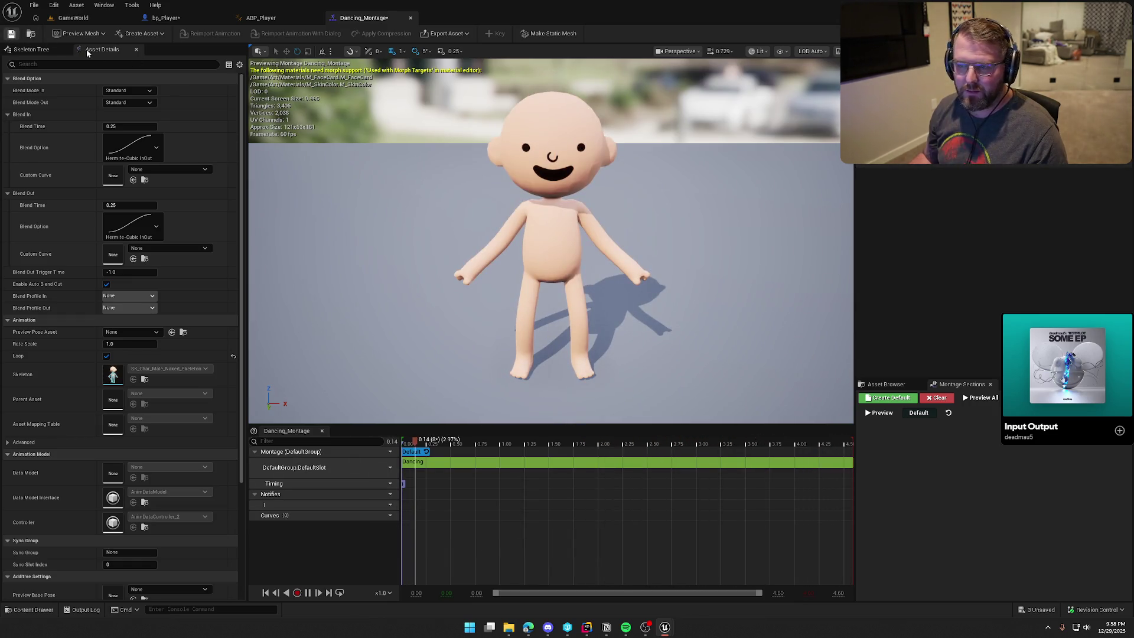
# - Review the ABP_Player, Dancing_Montage and bp_Player editors, then return to the GameWorld level
pyautogui.click(260, 18)
pyautogui.hotkey('ctrl', 'space')
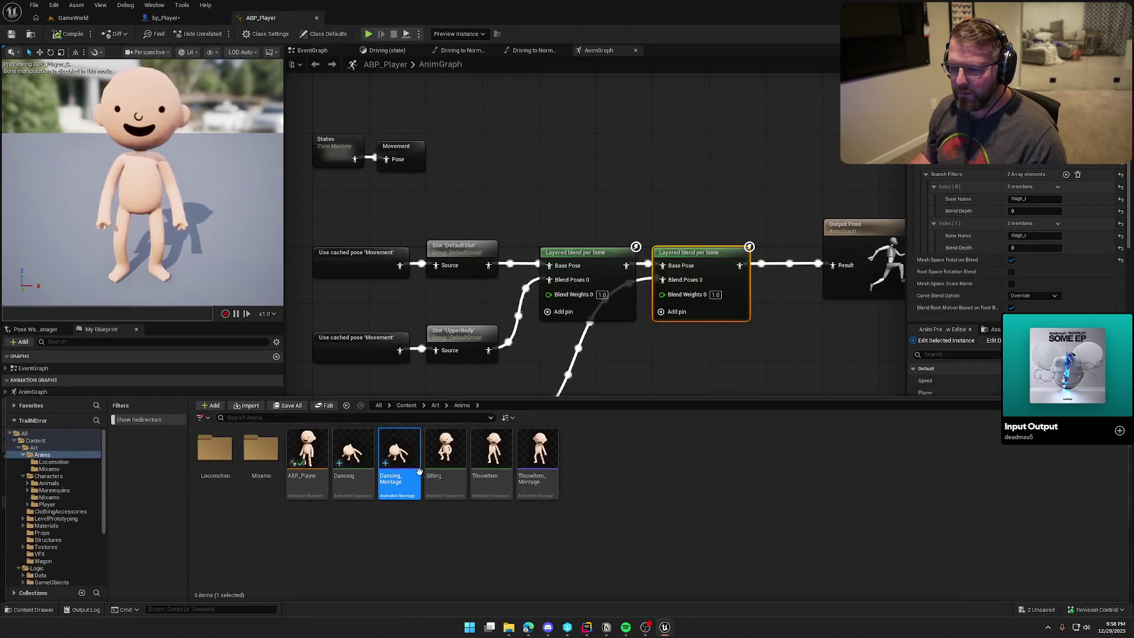
pyautogui.doubleClick(405, 457)
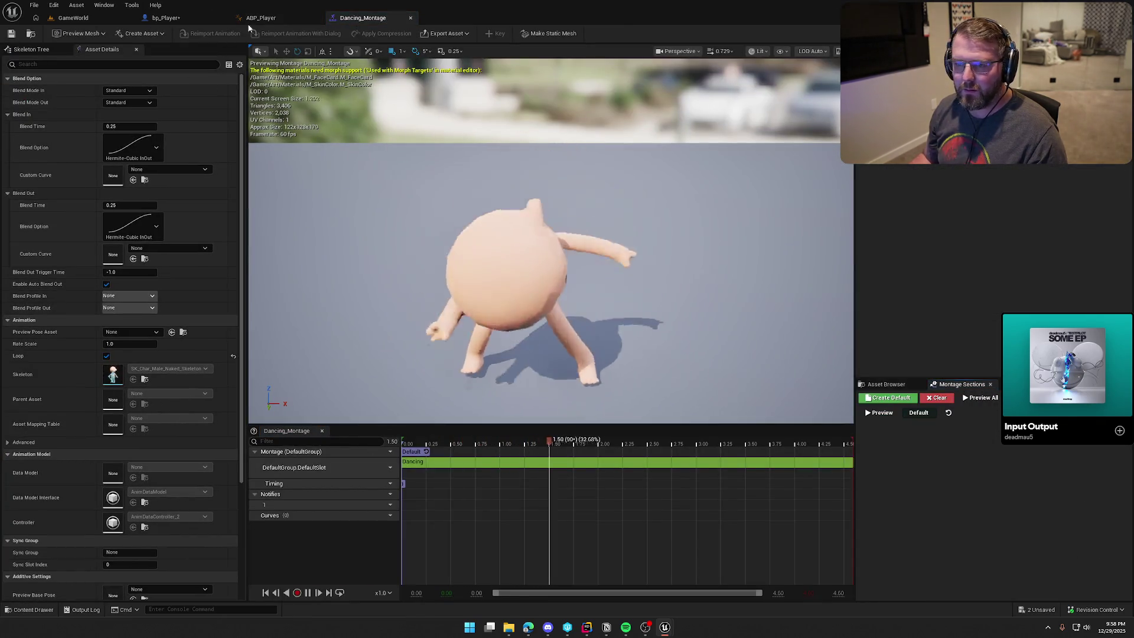
pyautogui.click(166, 18)
pyautogui.click(277, 17)
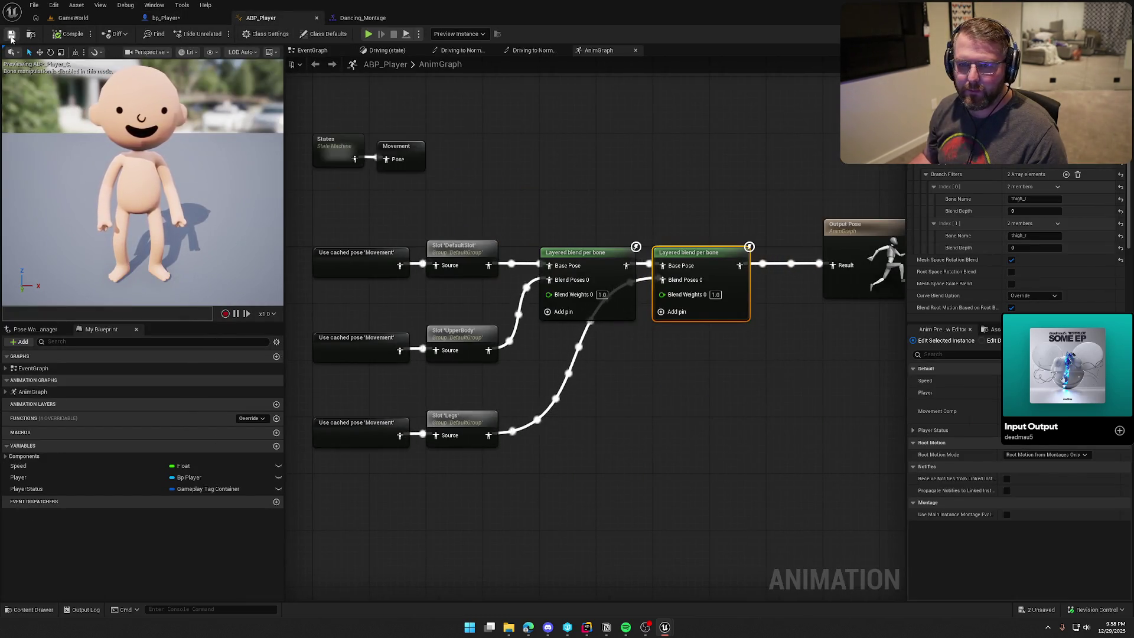
pyautogui.click(72, 18)
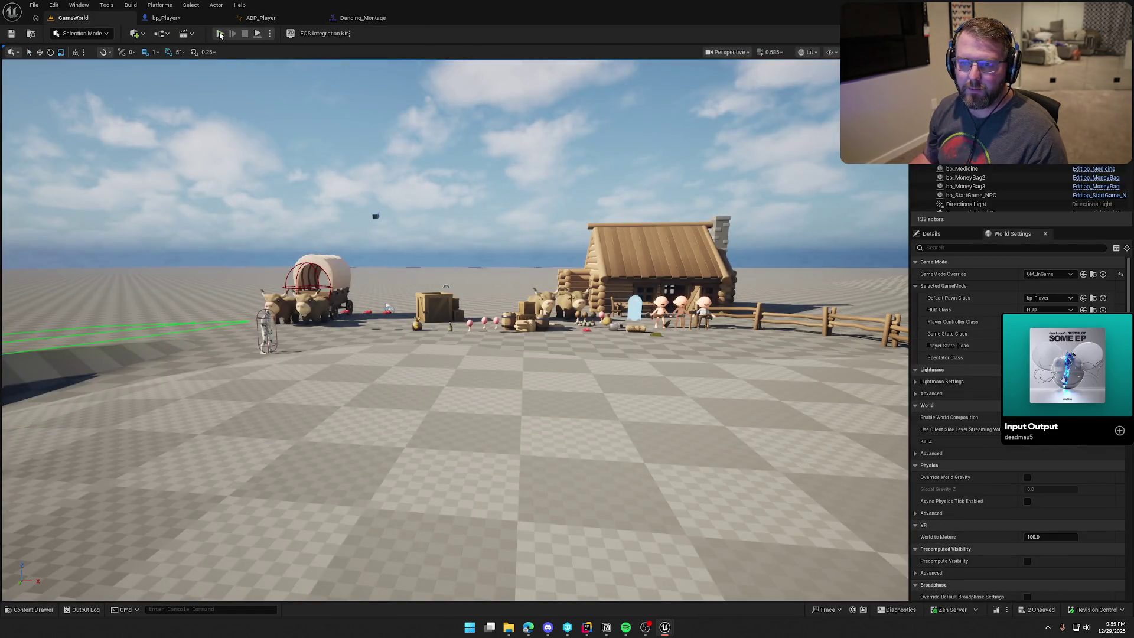
# - After a quick playtest, delete ABP_Player's Legs branch and second blend, moving Output Pose beside the first blend
pyautogui.click(220, 34)
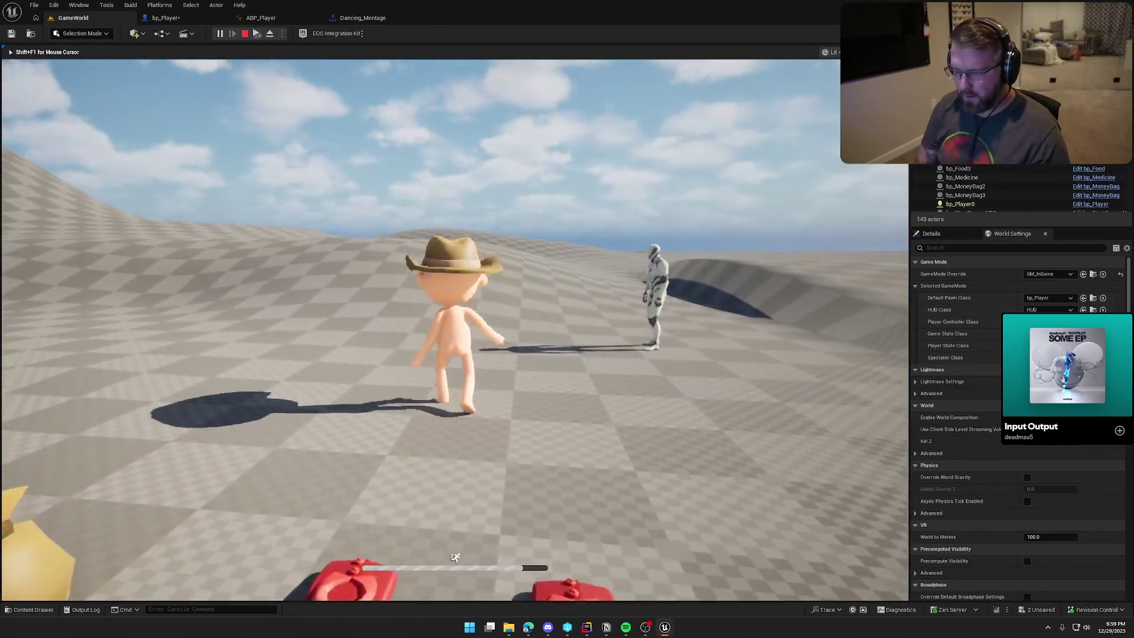
pyautogui.press('Escape')
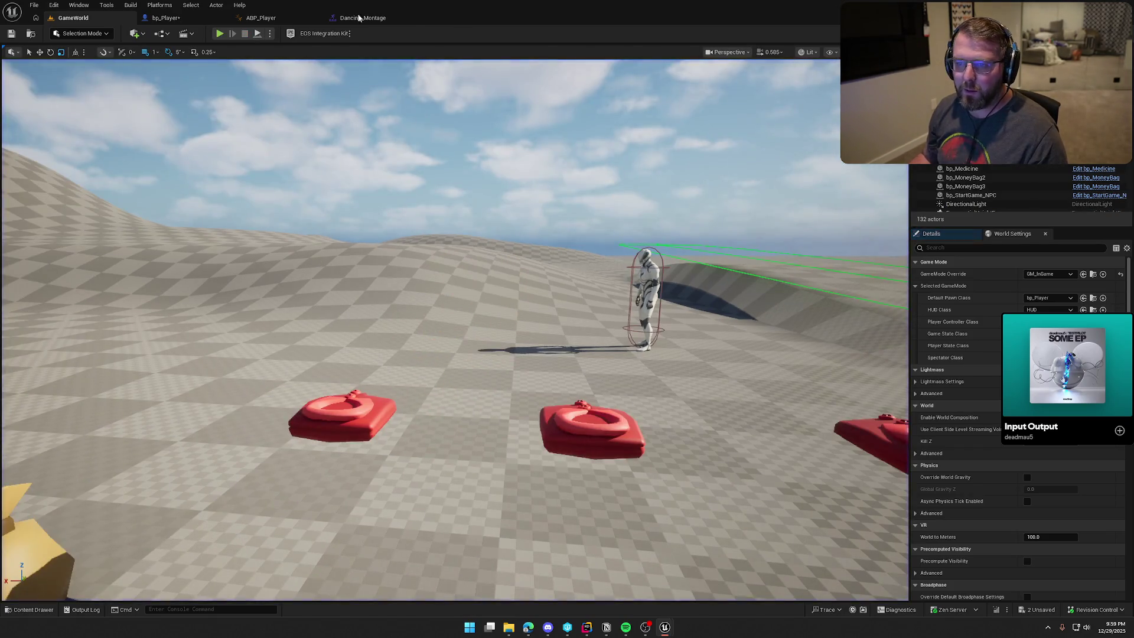
pyautogui.click(355, 18)
pyautogui.click(289, 18)
pyautogui.moveTo(694, 266); pyautogui.dragTo(701, 351)
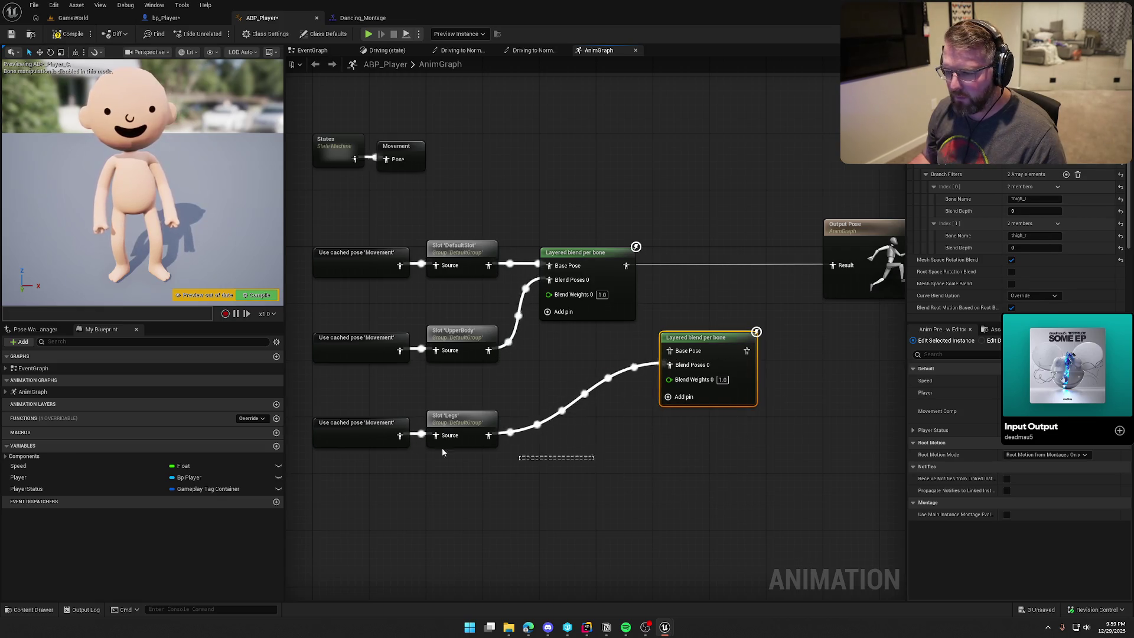
pyautogui.press('Delete')
pyautogui.moveTo(832, 279); pyautogui.dragTo(675, 272)
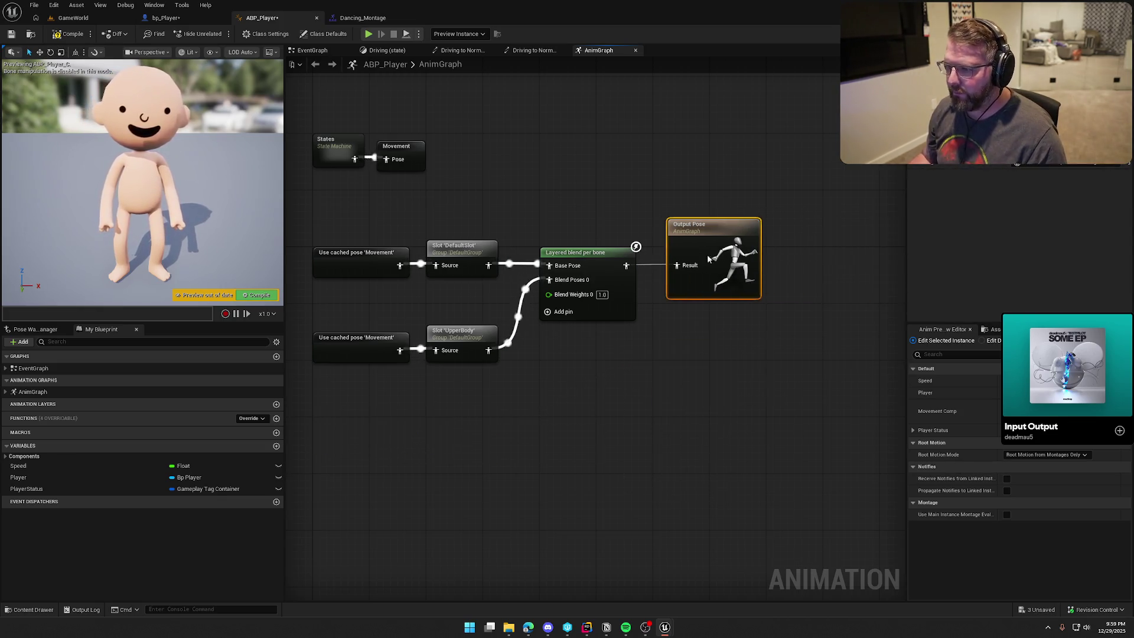
# - Watch the character walk fullscreen in the running game, then stop and reopen ABP_Player's AnimGraph
pyautogui.click(77, 22)
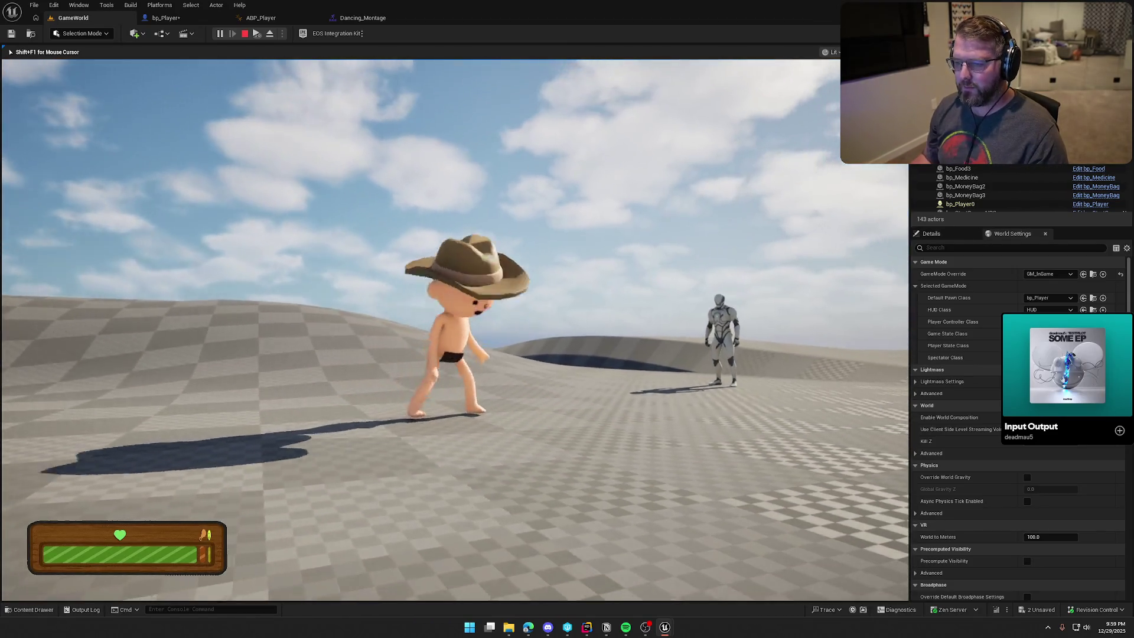
pyautogui.press('F11')
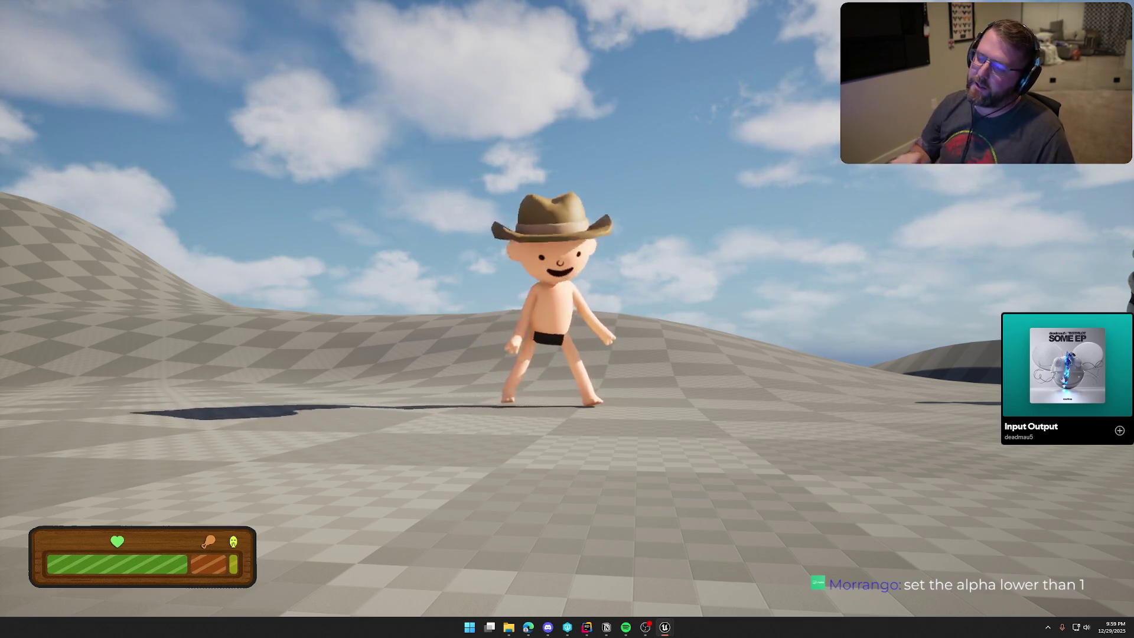
pyautogui.press('w')
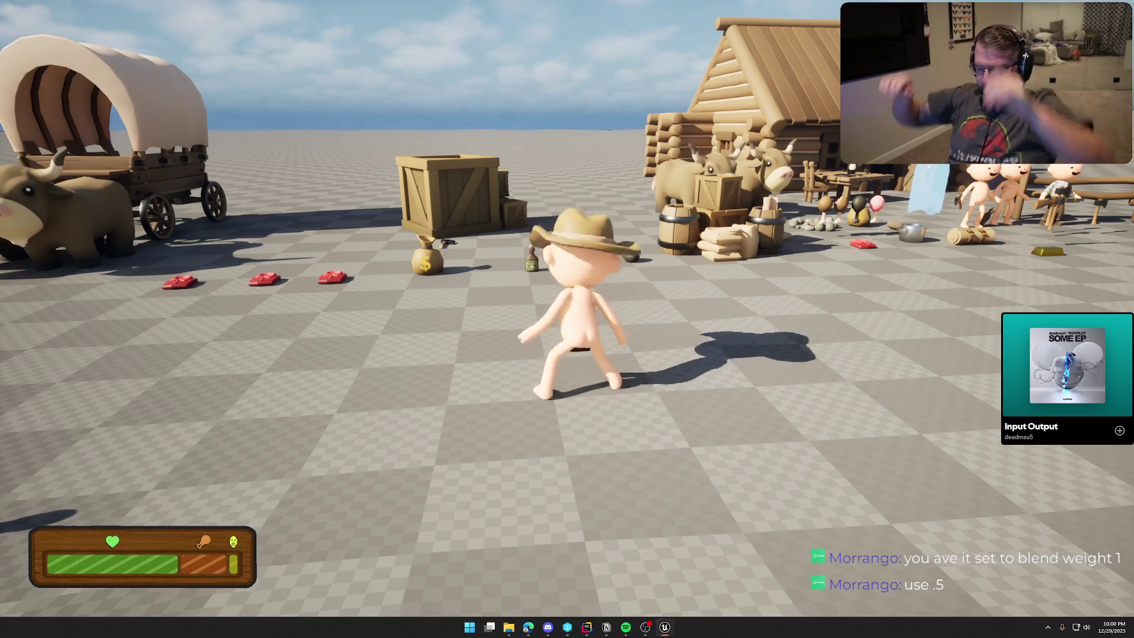
pyautogui.press('Escape')
pyautogui.click(284, 18)
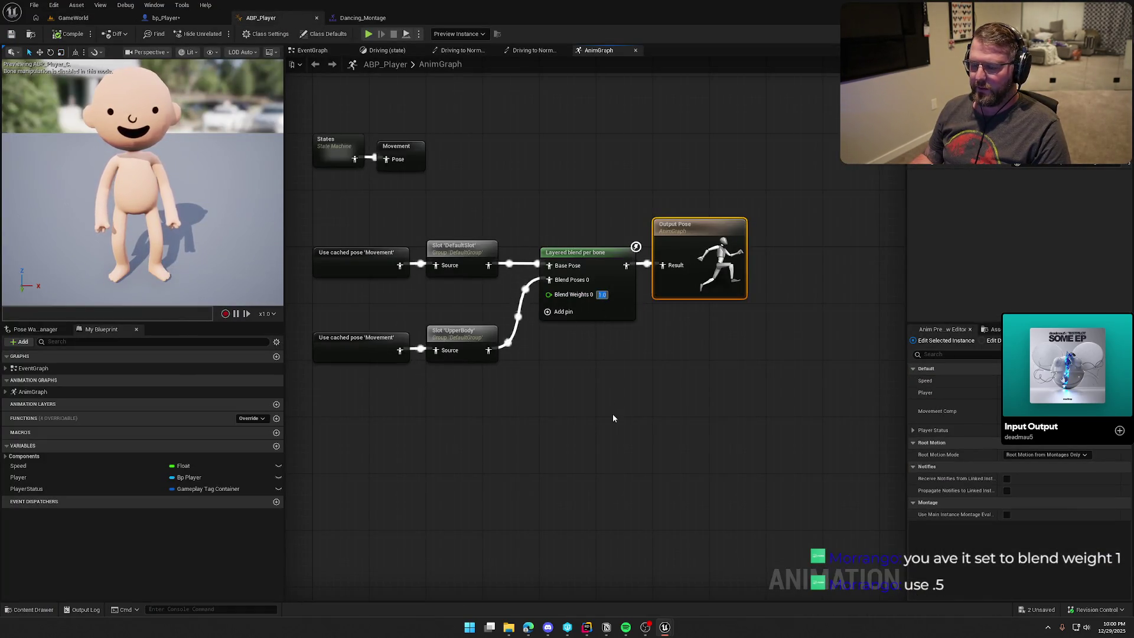
# - Set Blend Weights 0 to 0.5 and compile ABP_Player
pyautogui.write('0.5')
pyautogui.press('Return')
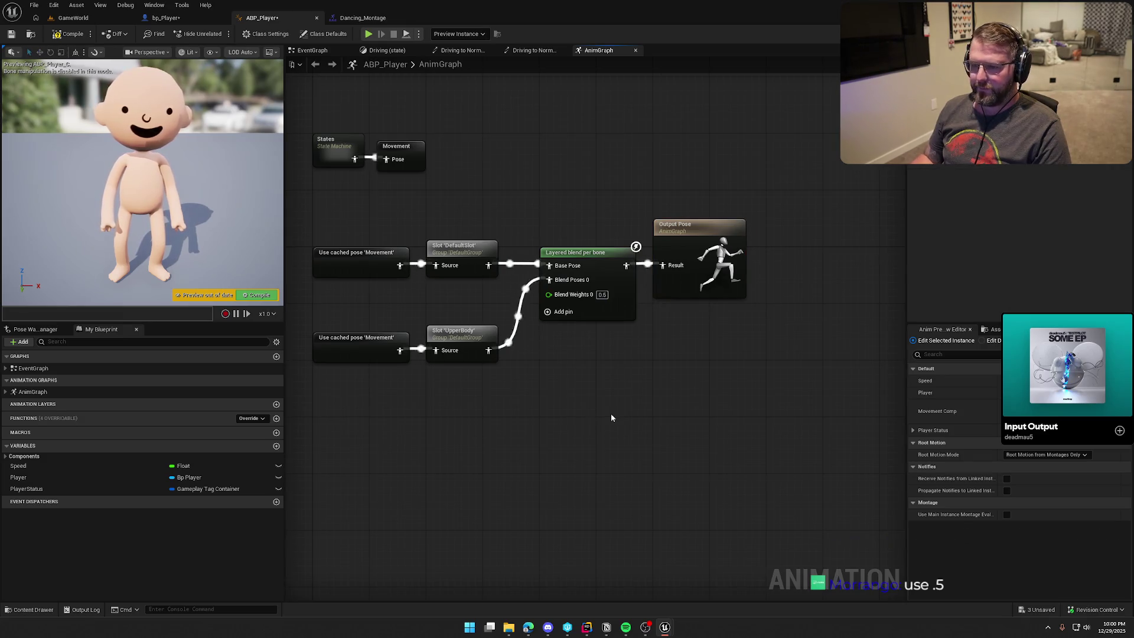
pyautogui.click(72, 34)
# - Playtest GameWorld, walking and turning the dancing character around the cabin, wagon and hills
pyautogui.click(73, 18)
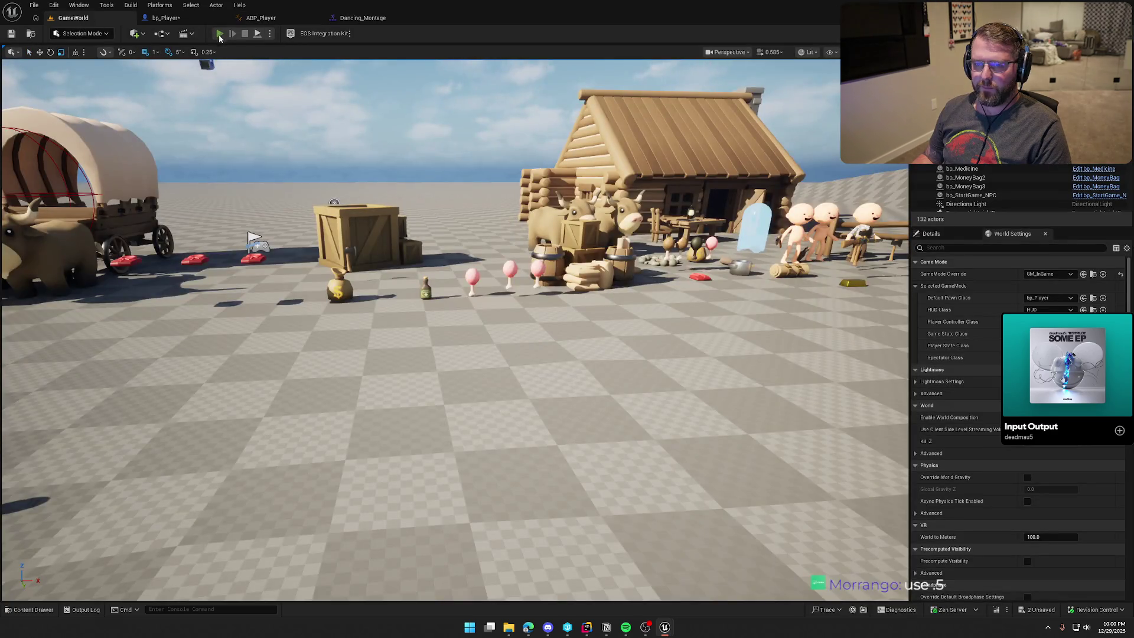
pyautogui.click(220, 33)
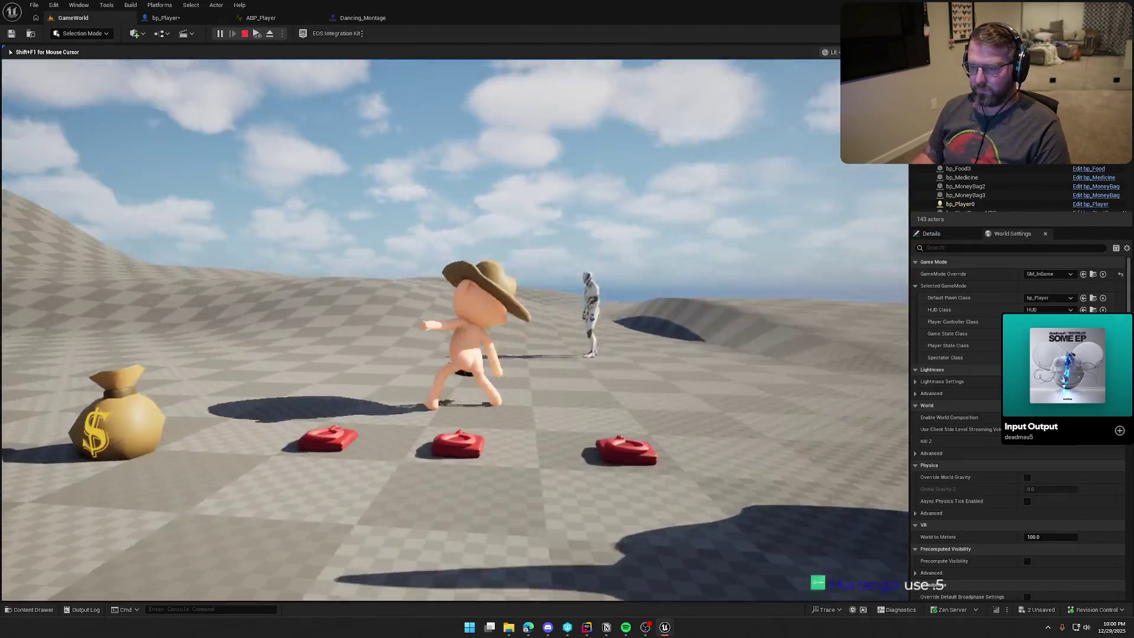
pyautogui.press('w')
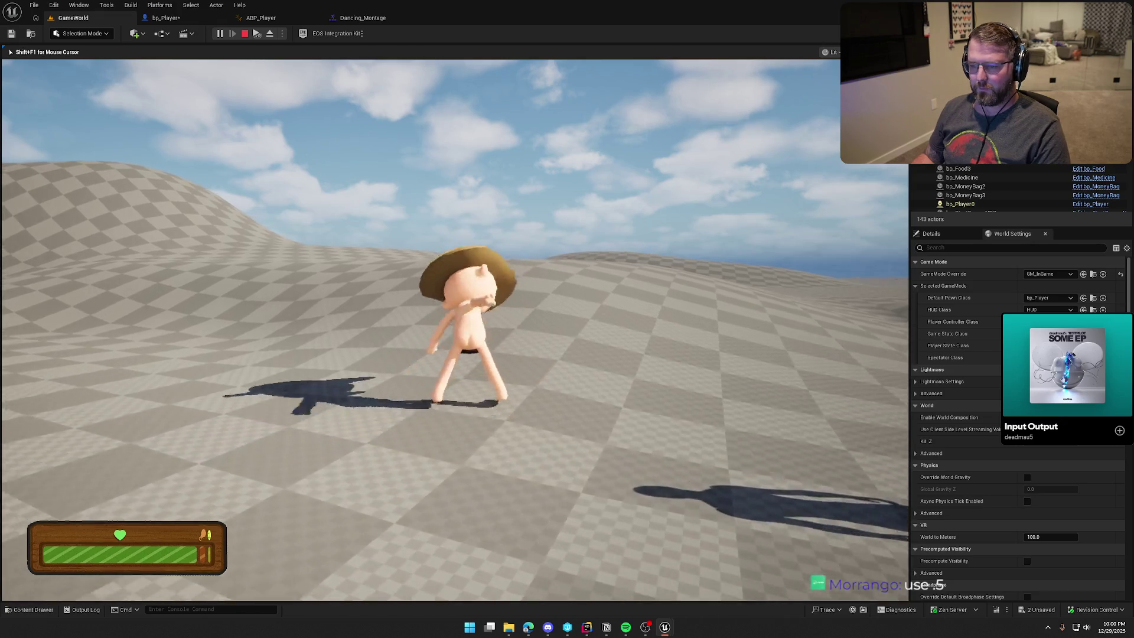
pyautogui.press('a')
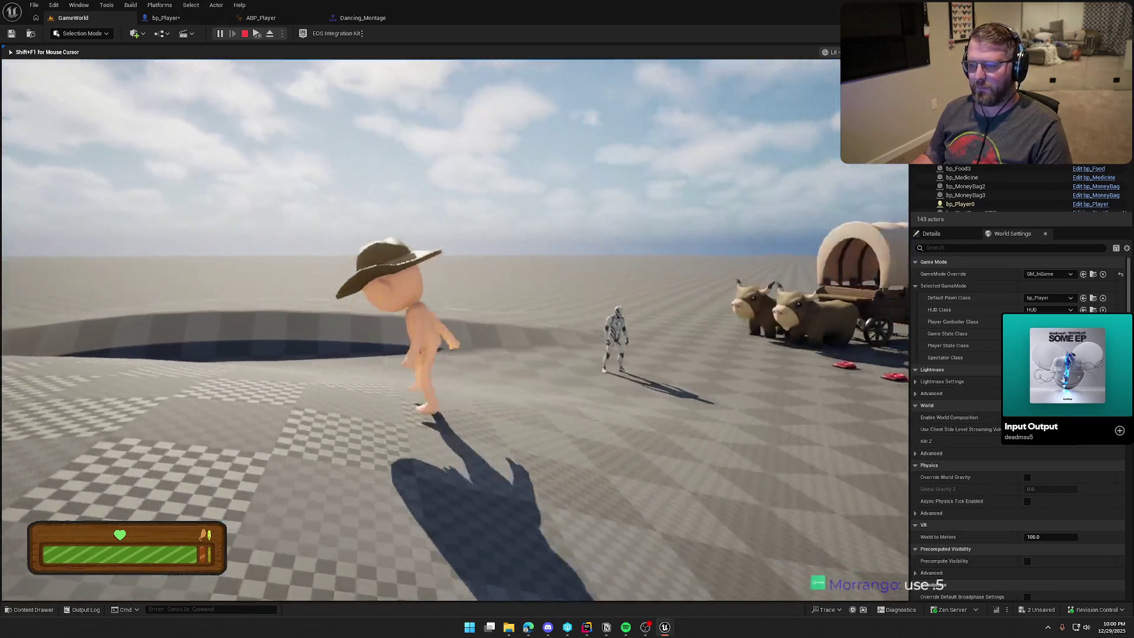
pyautogui.press('s')
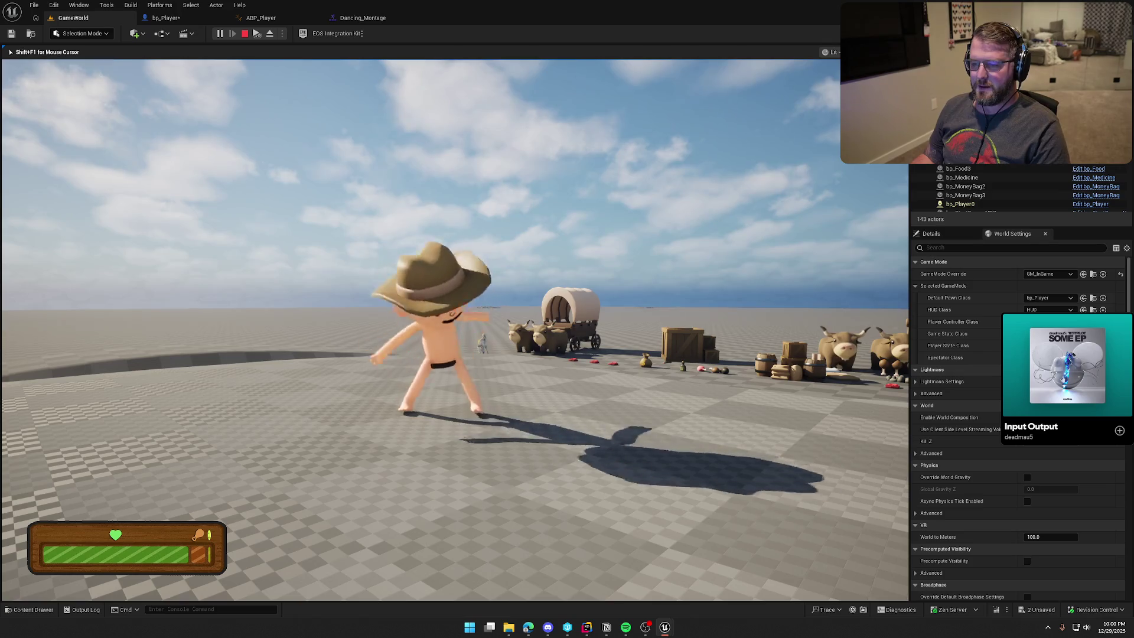
pyautogui.press('s')
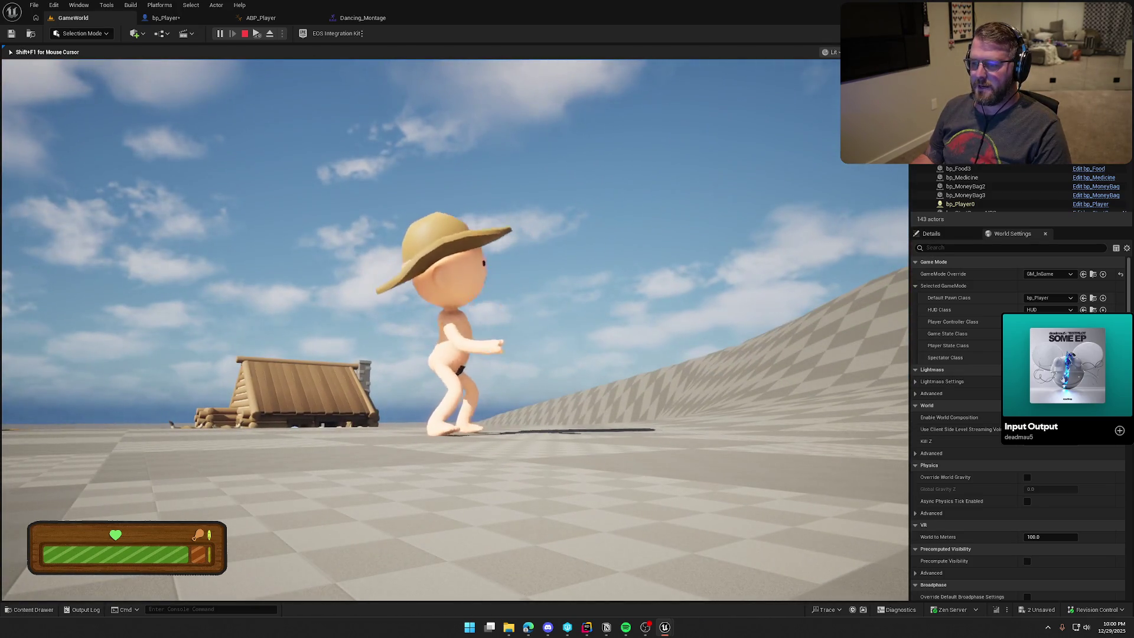
pyautogui.press('s')
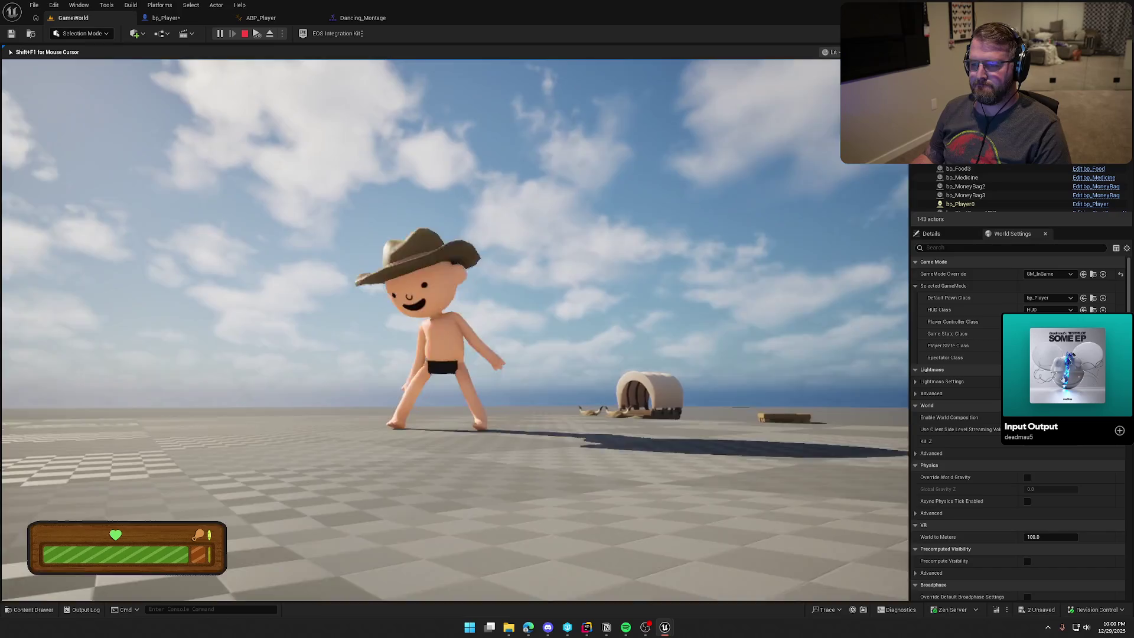
pyautogui.press('w')
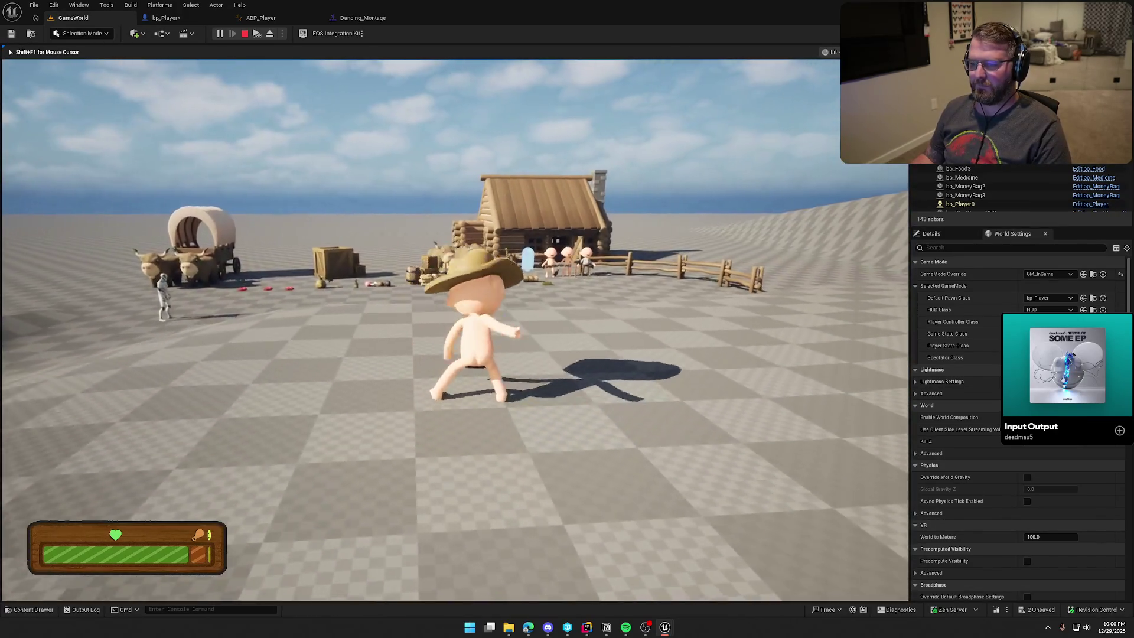
pyautogui.press('w')
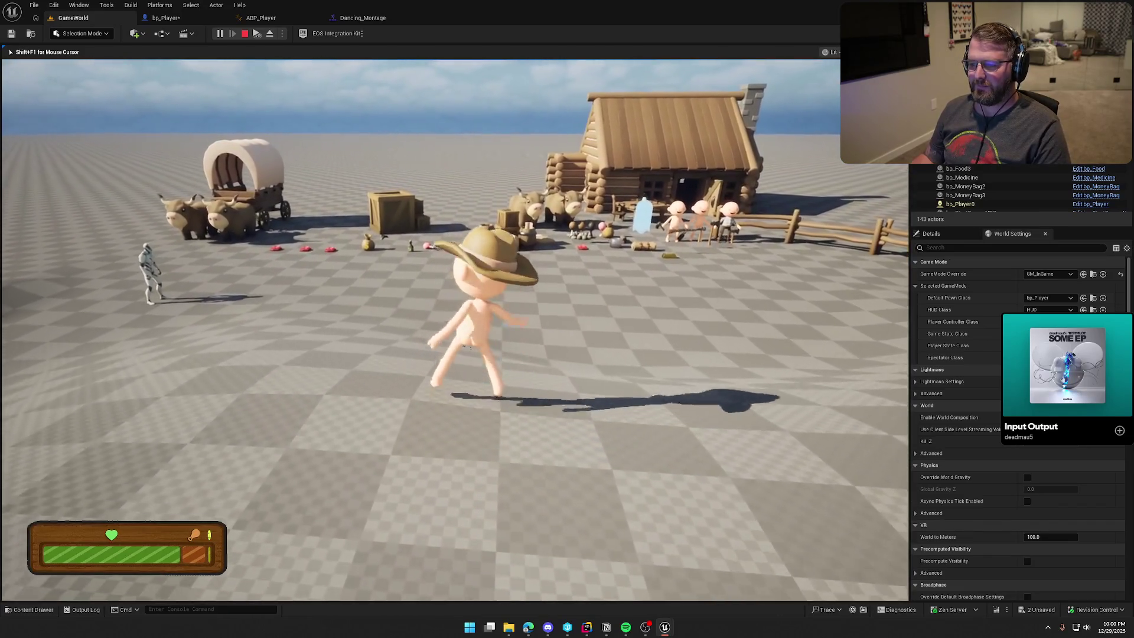
pyautogui.press('w')
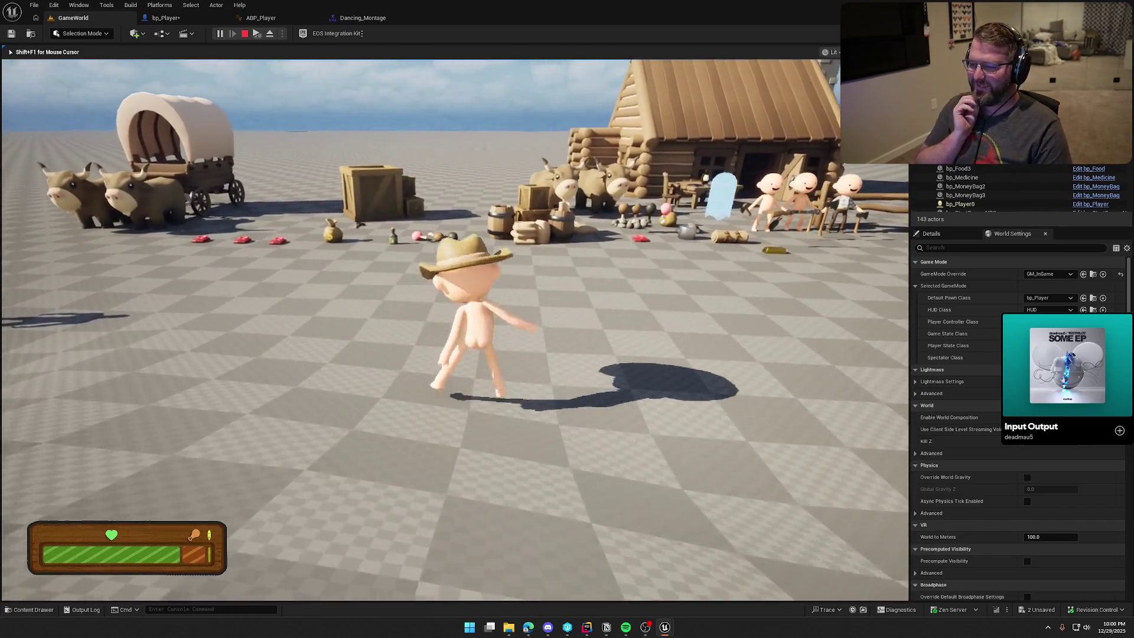
pyautogui.press('w')
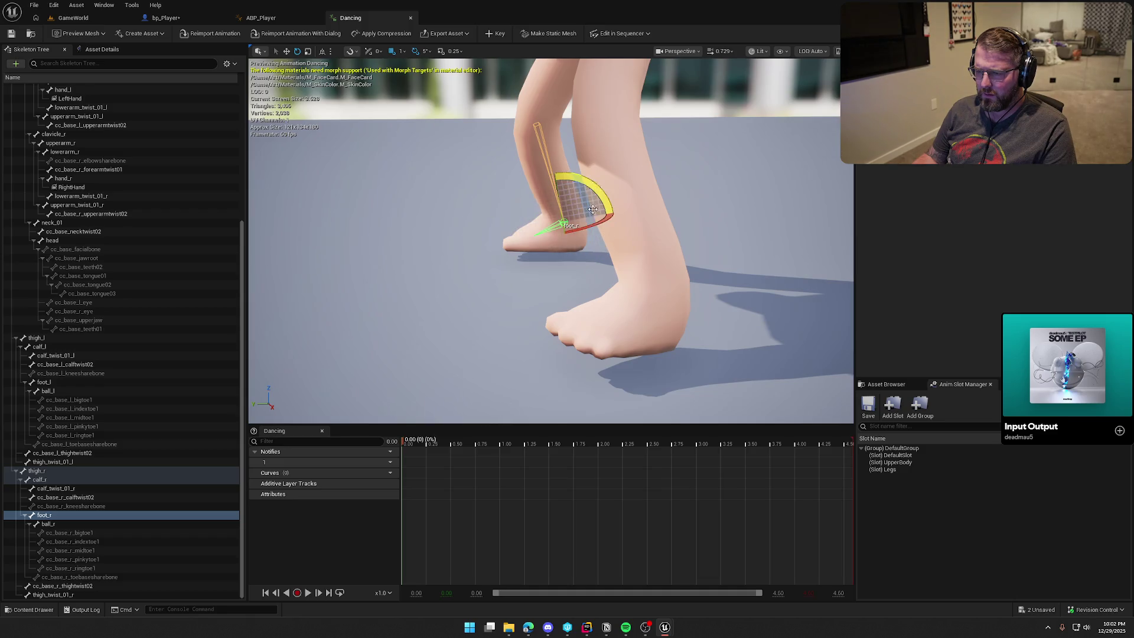
# - Key the foot_l and foot_r bone poses into Dancing, then open Dancing_Montage from the Anims folder
pyautogui.click(78, 384)
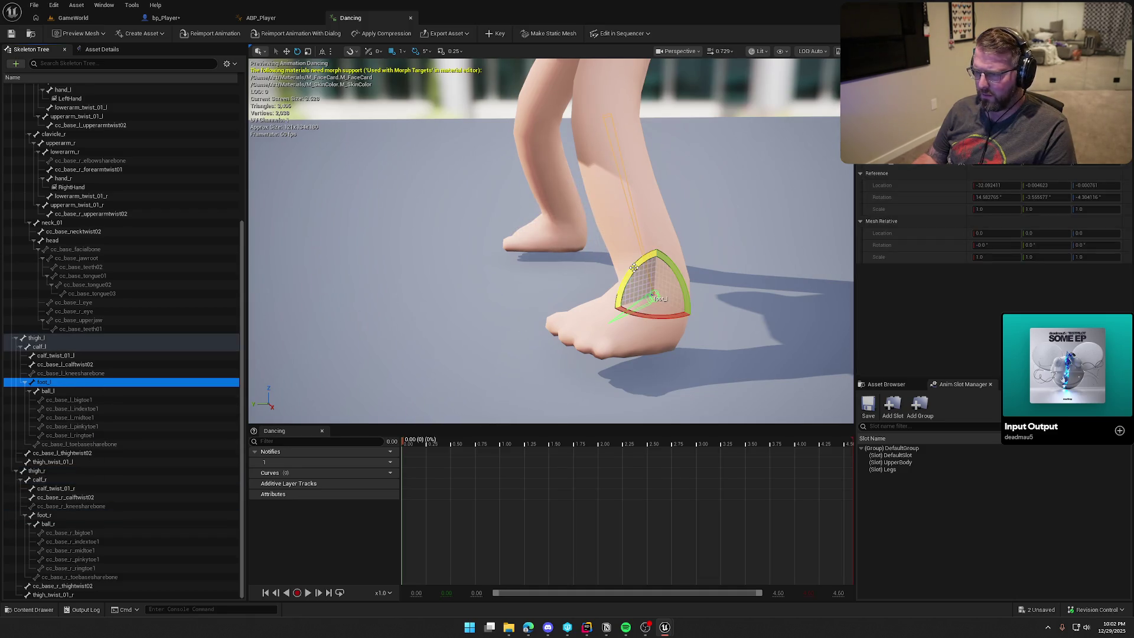
pyautogui.click(496, 34)
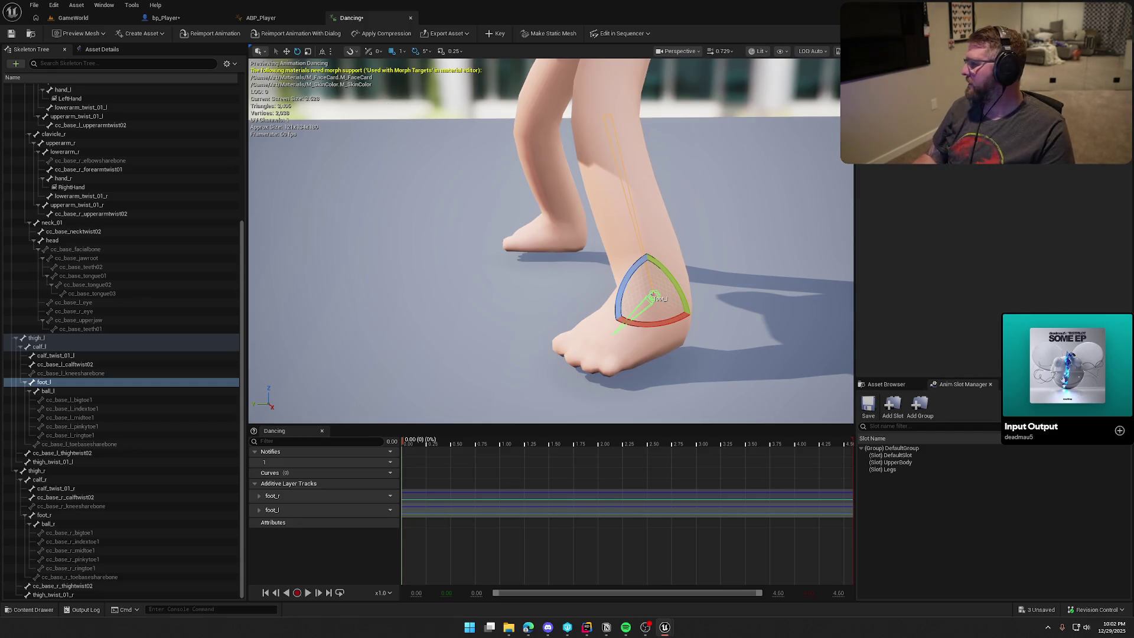
pyautogui.moveTo(1066, 365)
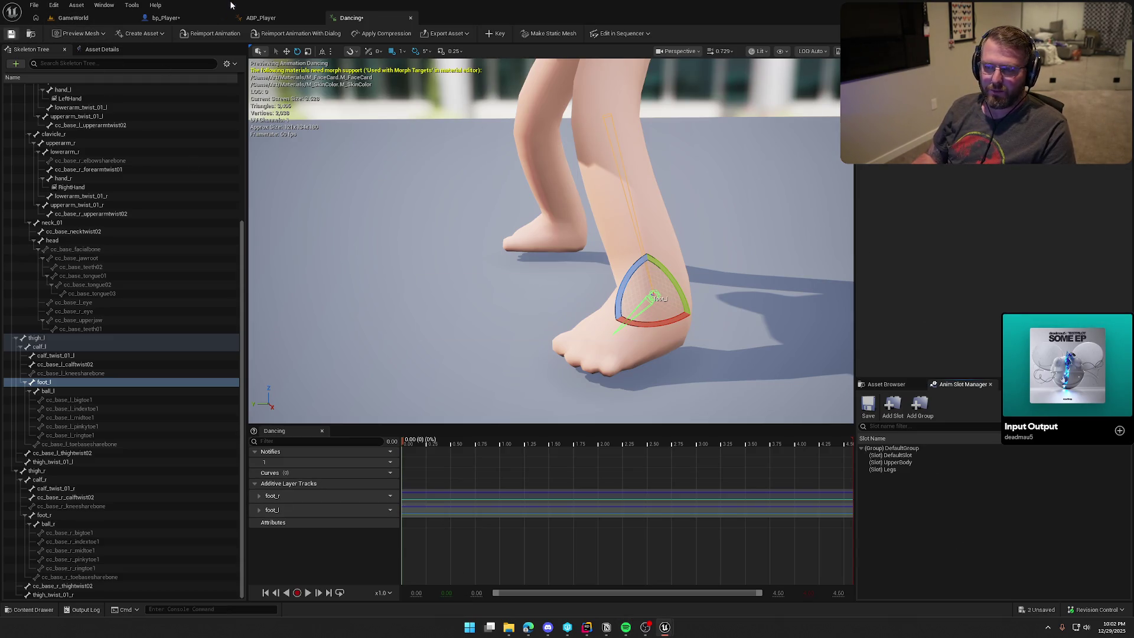
pyautogui.hotkey('ctrl', 'space')
pyautogui.doubleClick(400, 452)
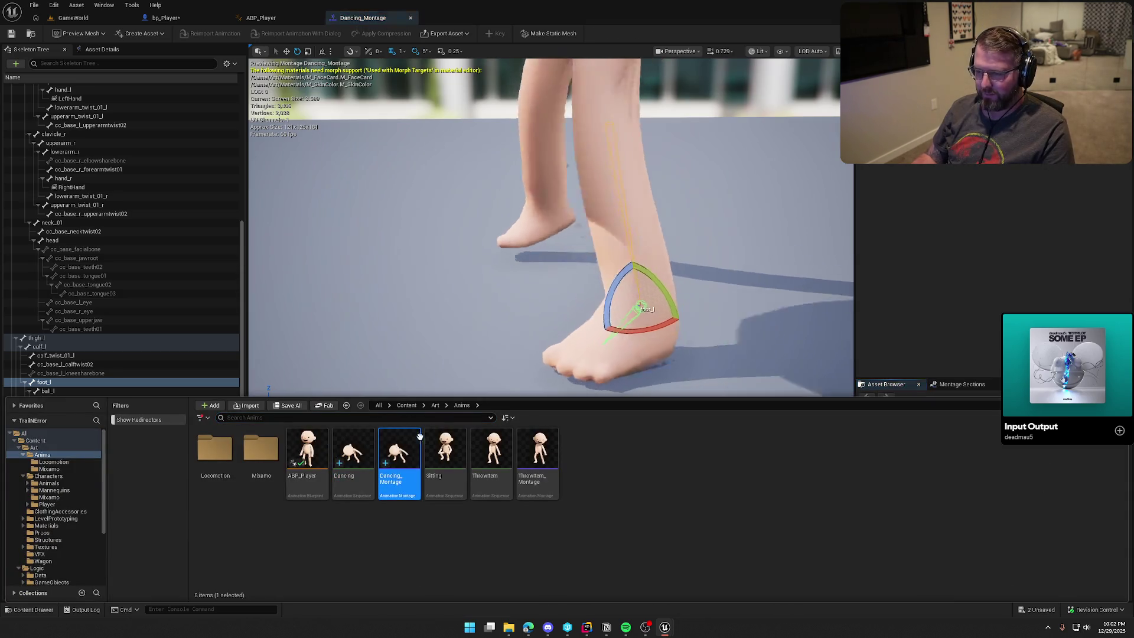
pyautogui.hotkey('ctrl', 'Tab')
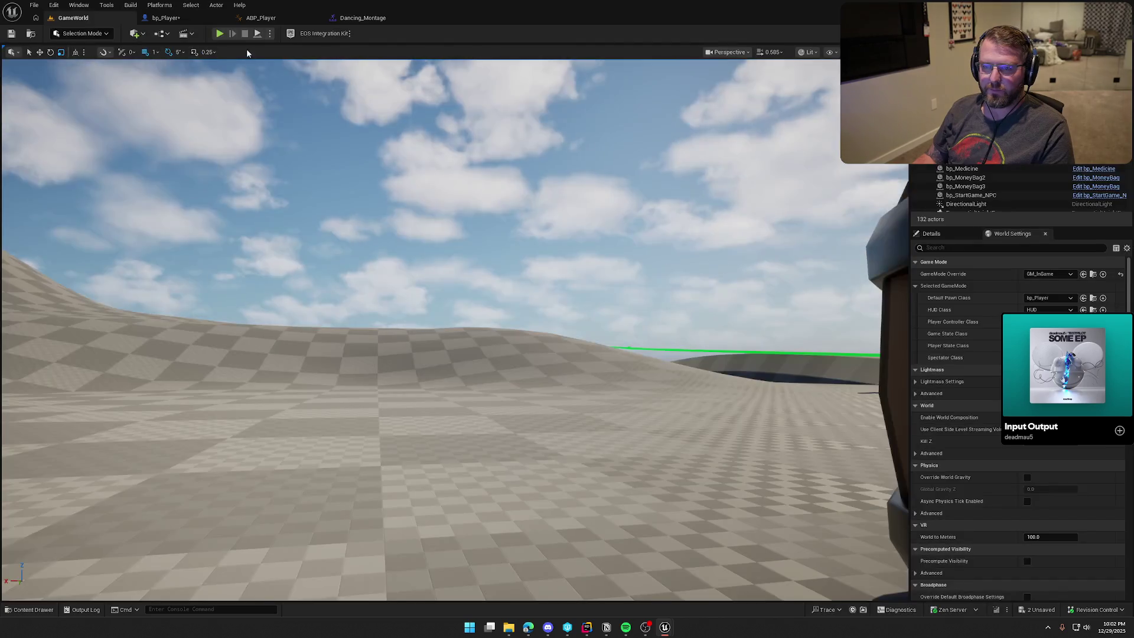
pyautogui.hotkey('alt', 'p')
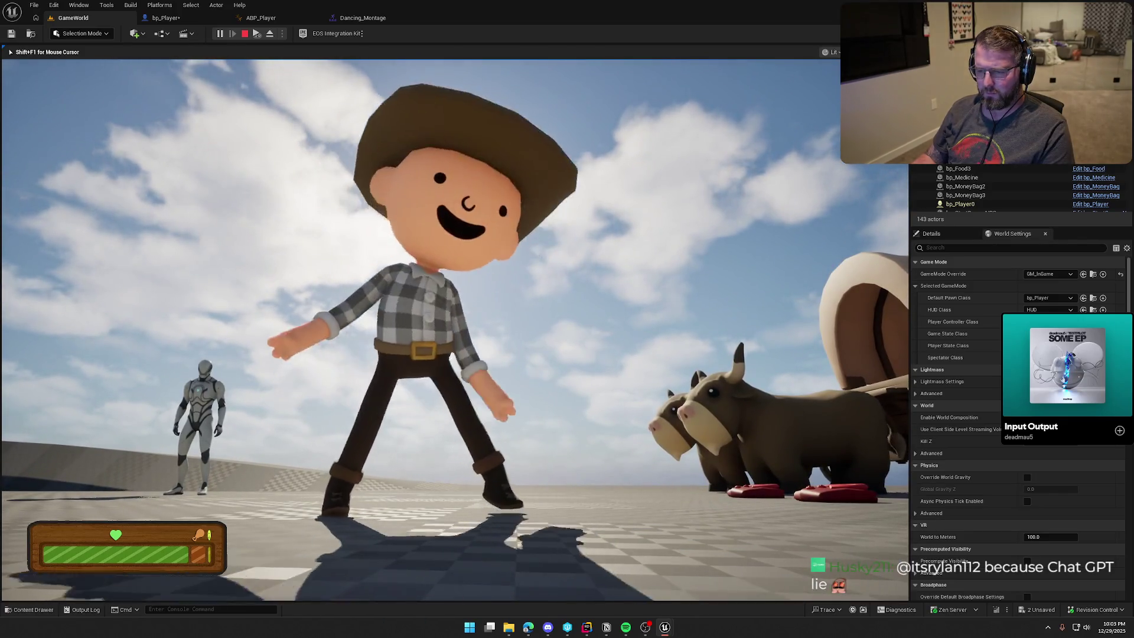
pyautogui.press('Escape')
pyautogui.click(362, 18)
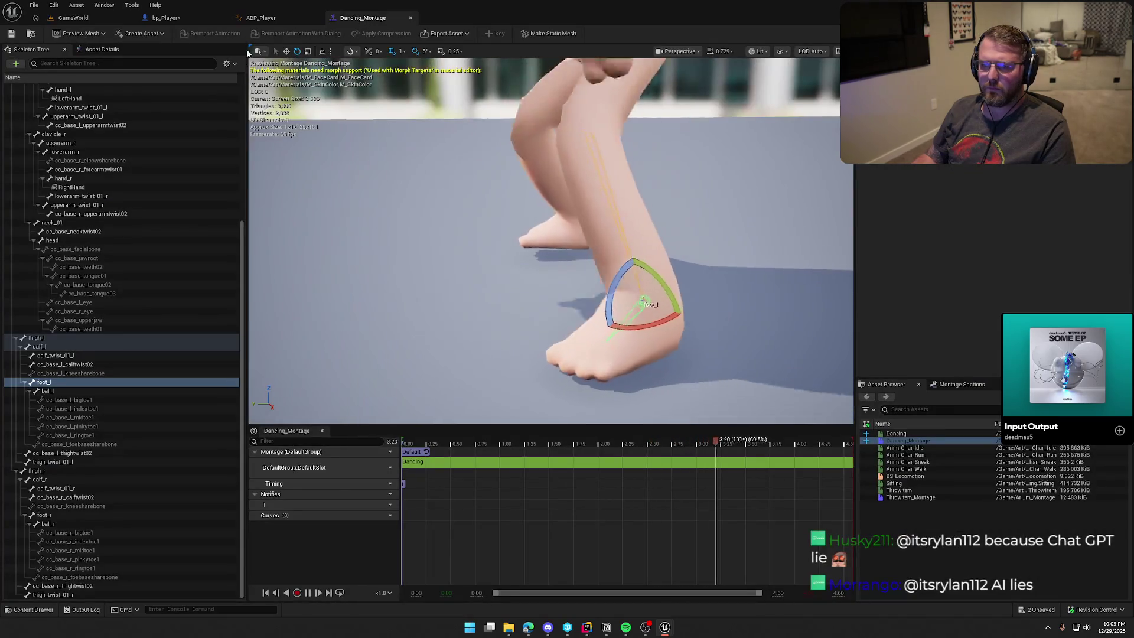
# - Open the Dancing animation, pause its preview and return the playhead to frame 0
pyautogui.hotkey('ctrl', 'space')
pyautogui.doubleClick(363, 453)
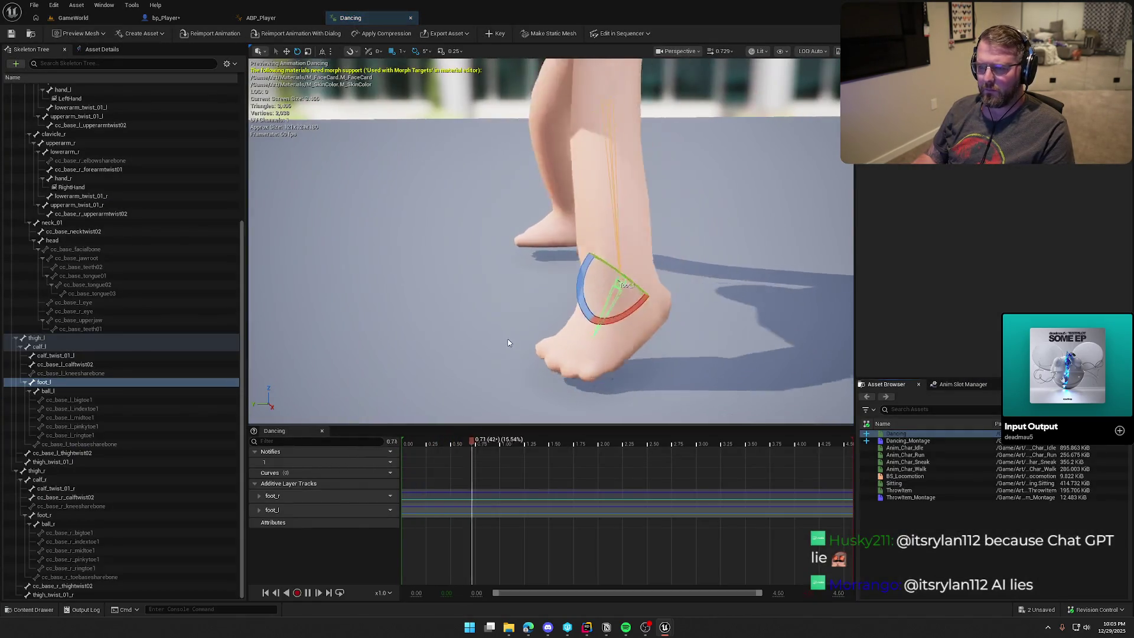
pyautogui.press('space')
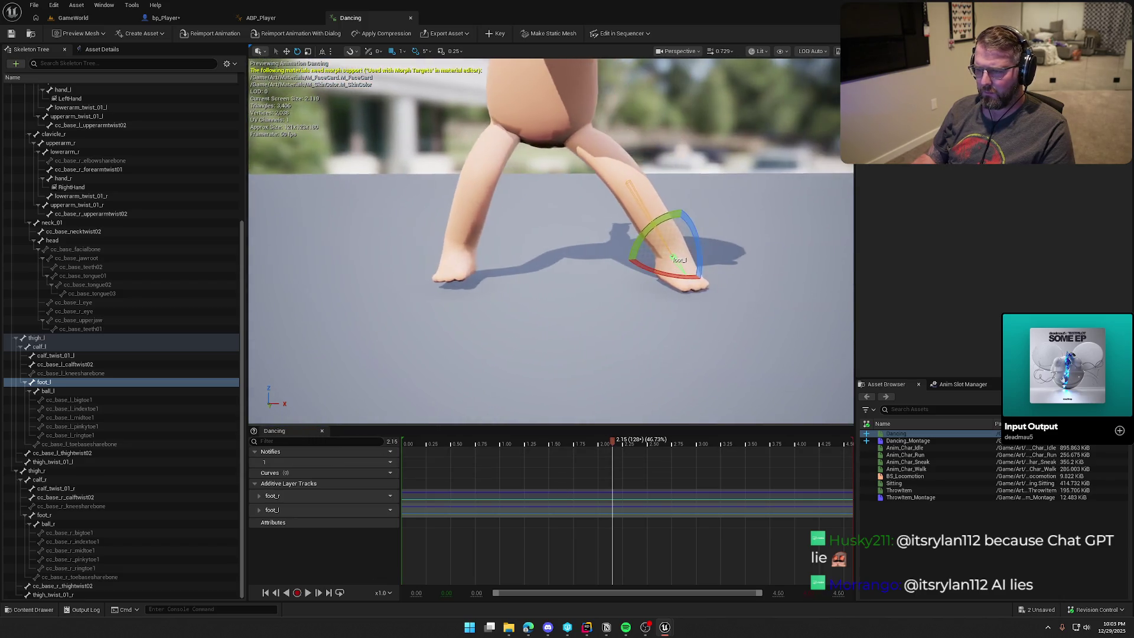
pyautogui.moveTo(560, 407); pyautogui.dragTo(559, 416)
pyautogui.moveTo(613, 444); pyautogui.dragTo(384, 452)
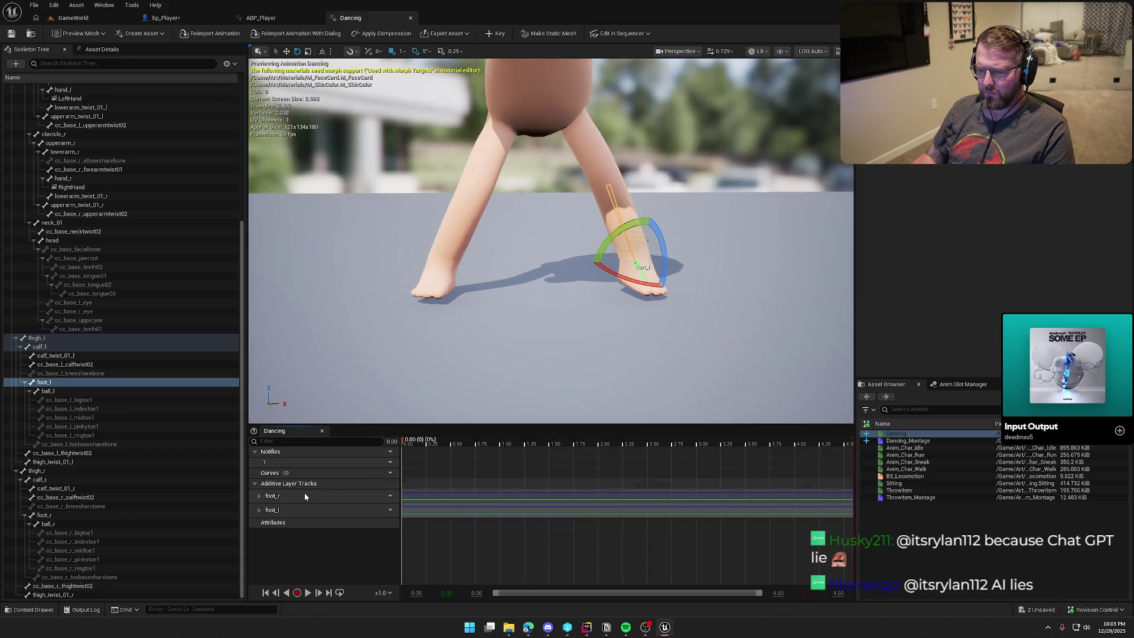
# - Rotate foot_r by 5° and adjust foot_l, then key both foot rotations
pyautogui.click(63, 516)
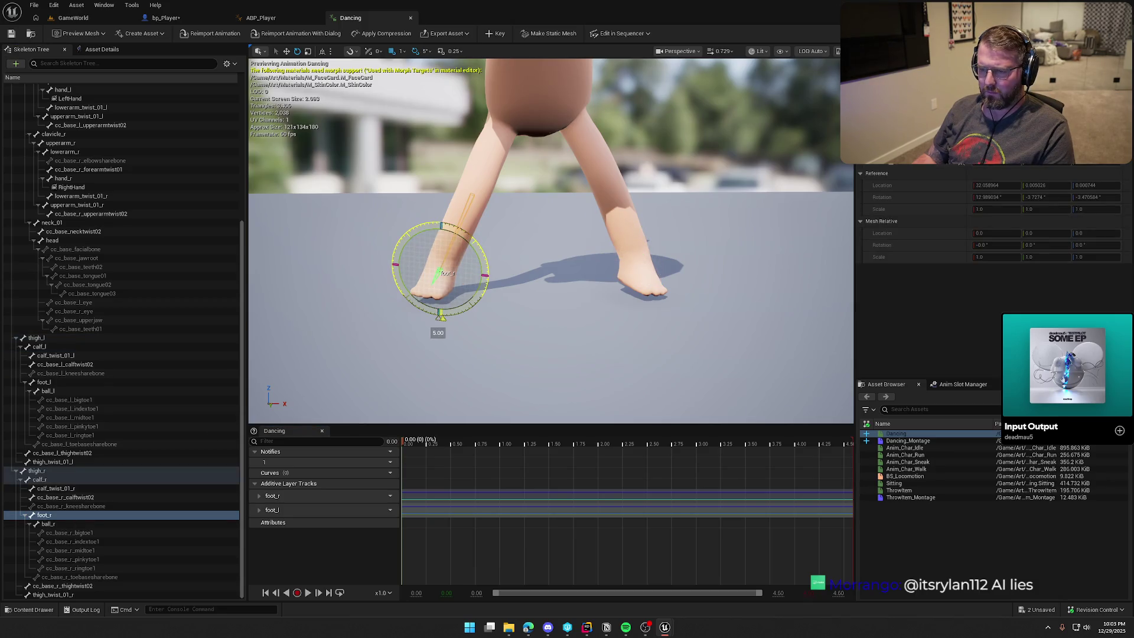
pyautogui.moveTo(440, 315); pyautogui.dragTo(481, 256)
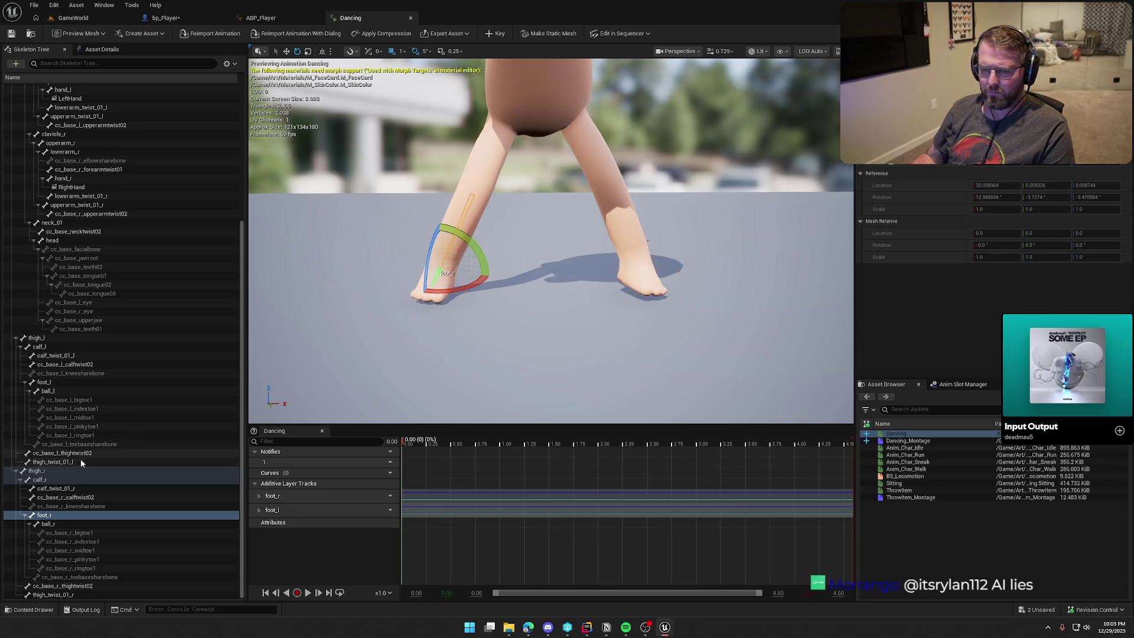
pyautogui.click(44, 382)
pyautogui.moveTo(628, 232); pyautogui.dragTo(637, 142)
pyautogui.click(495, 34)
# - Play GameWorld, sprint the cowboy to the wagon and climb in, standing and sitting
pyautogui.click(73, 18)
pyautogui.click(219, 34)
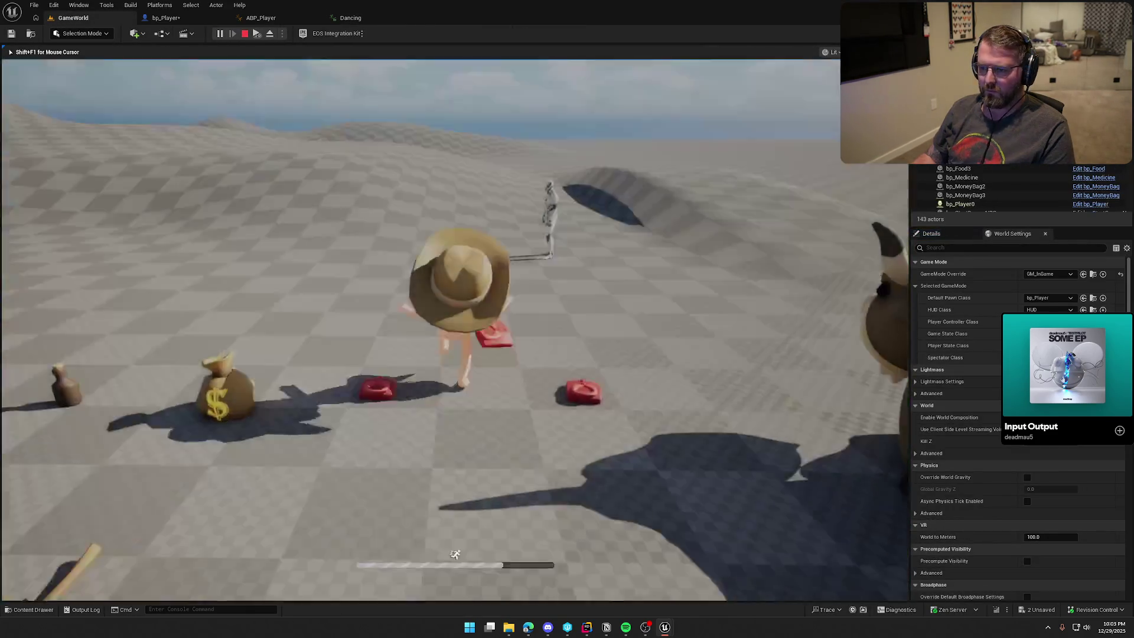
pyautogui.press('w')
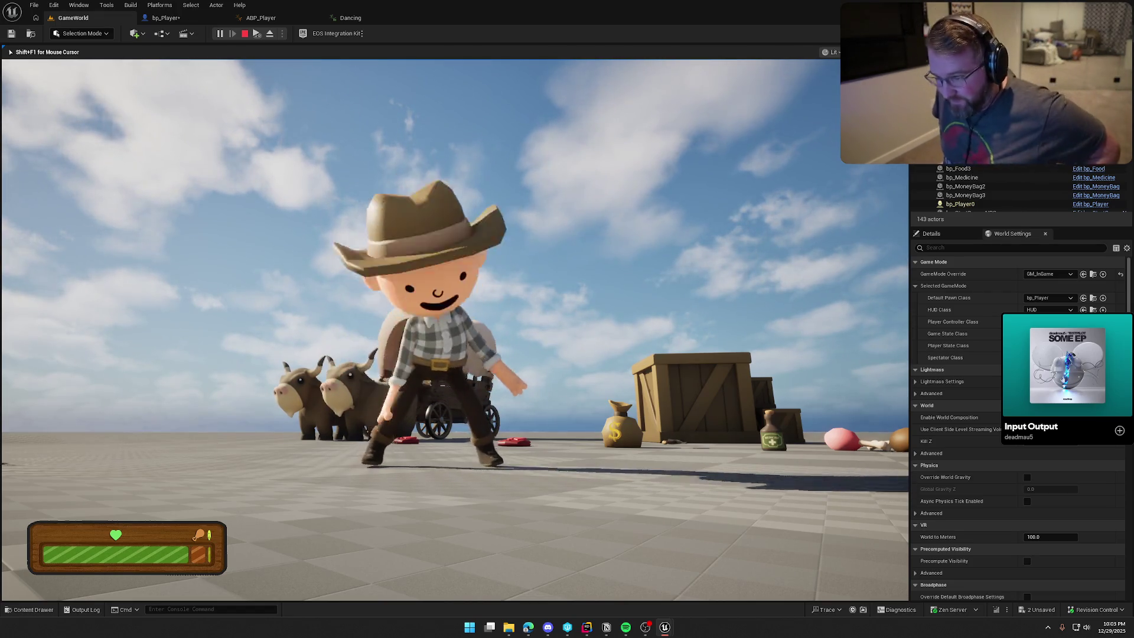
pyautogui.hotkey('shift', 'w')
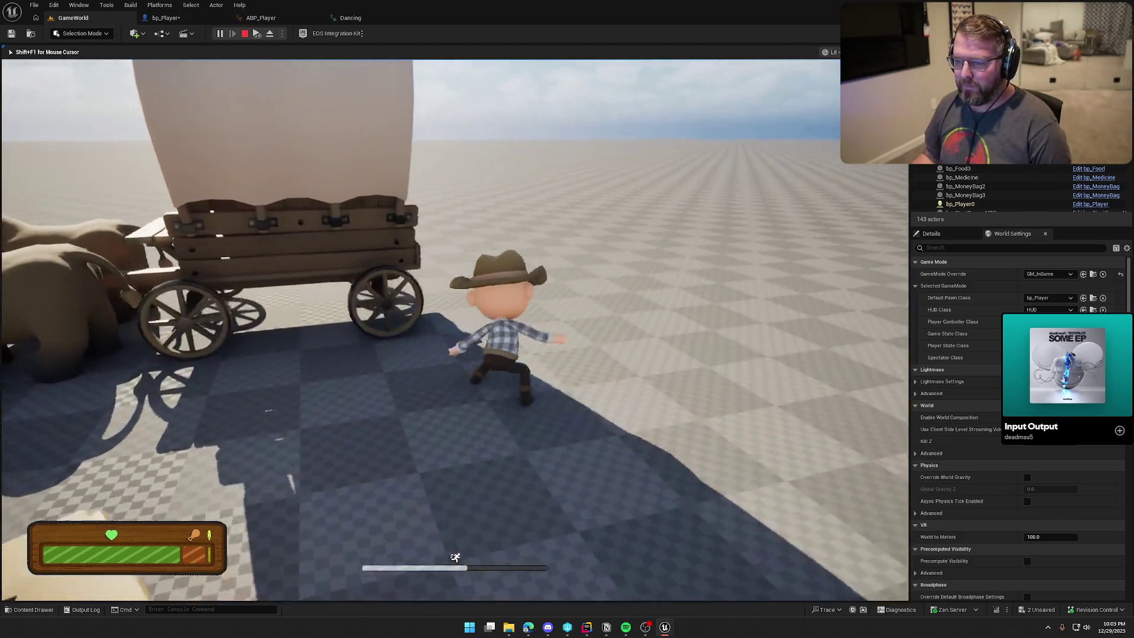
pyautogui.press('e')
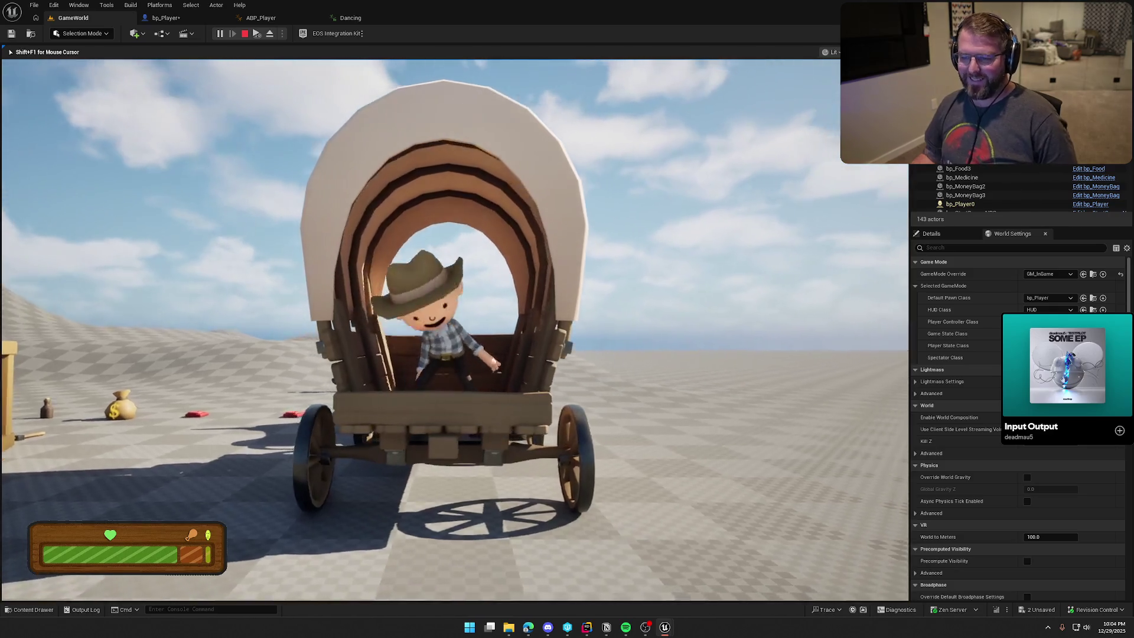
pyautogui.press('e')
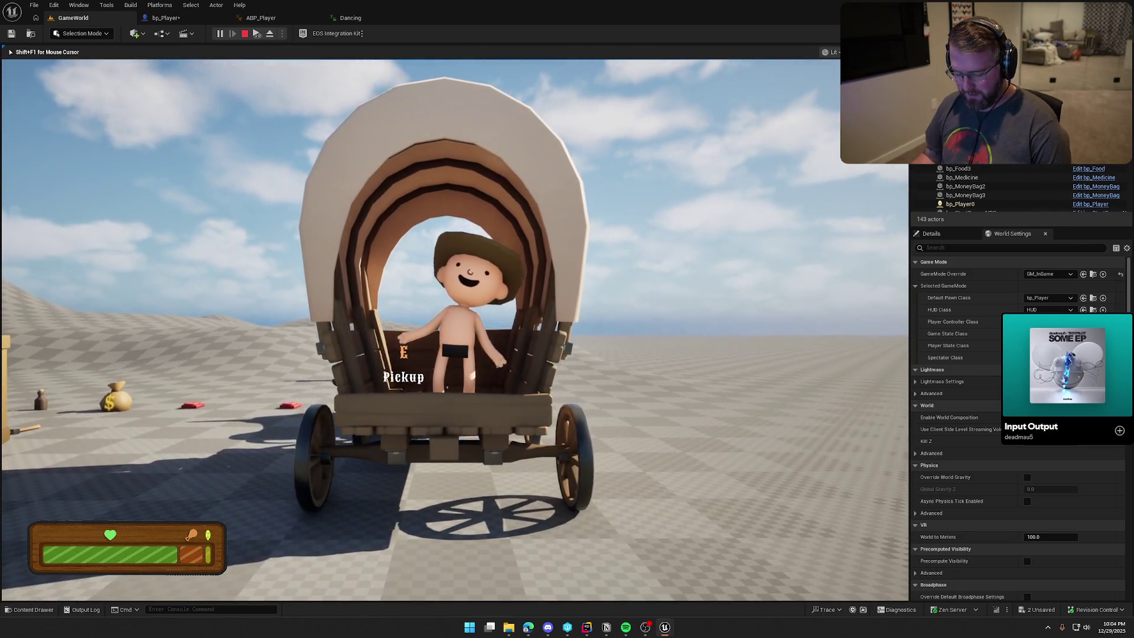
pyautogui.press('e')
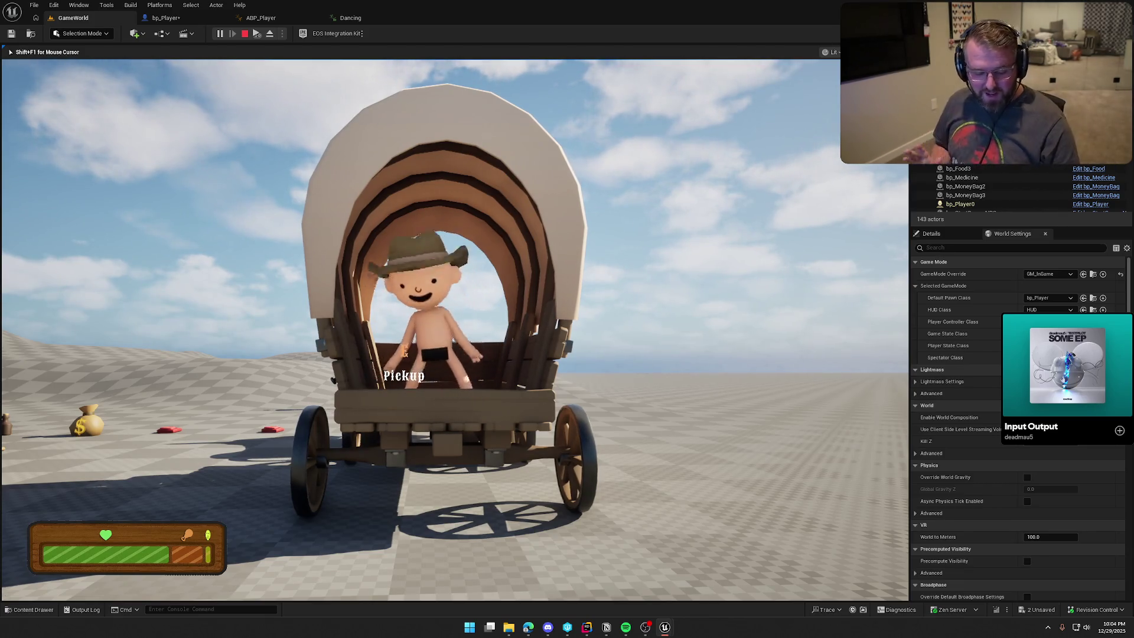
# - Walk the cowboy out into the open field, then stop play and reopen bp_Player
pyautogui.press('w')
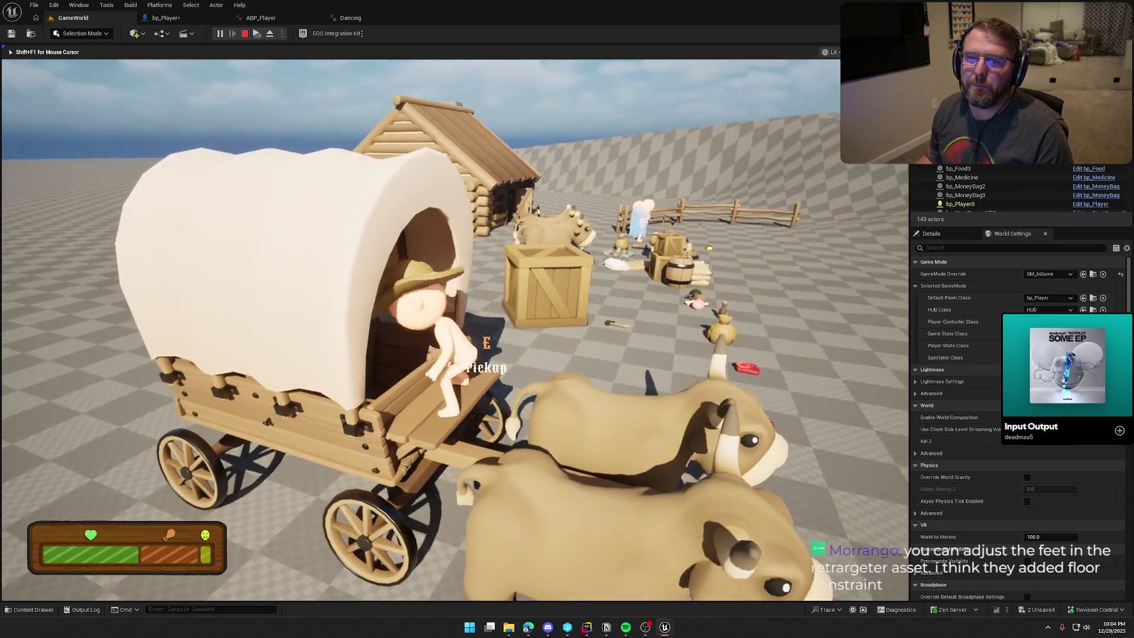
pyautogui.press('w')
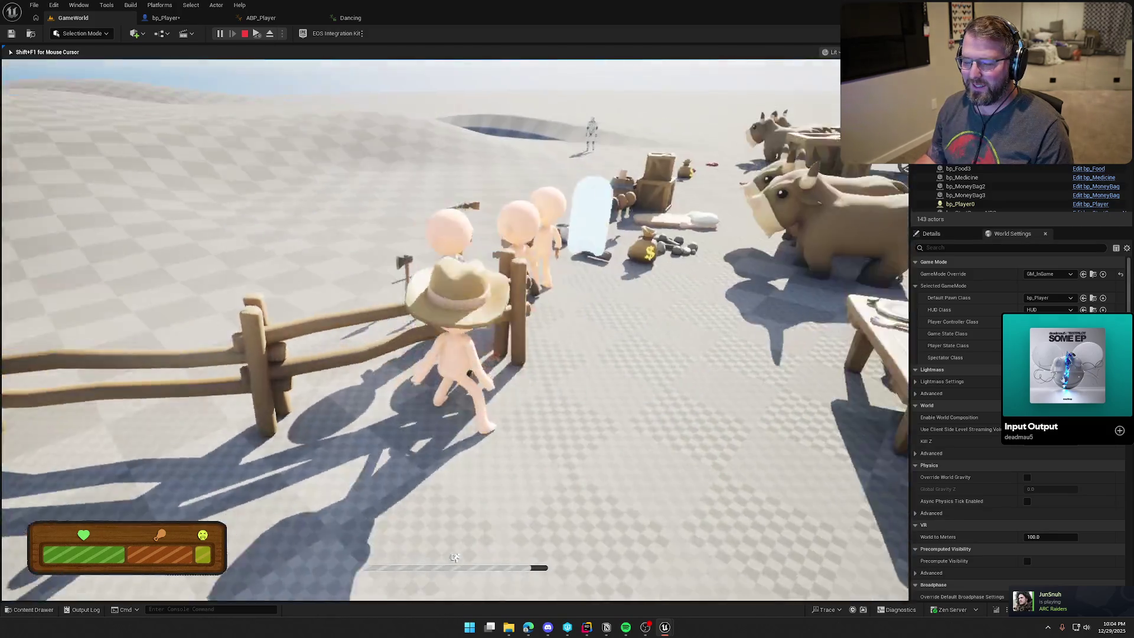
pyautogui.press('w')
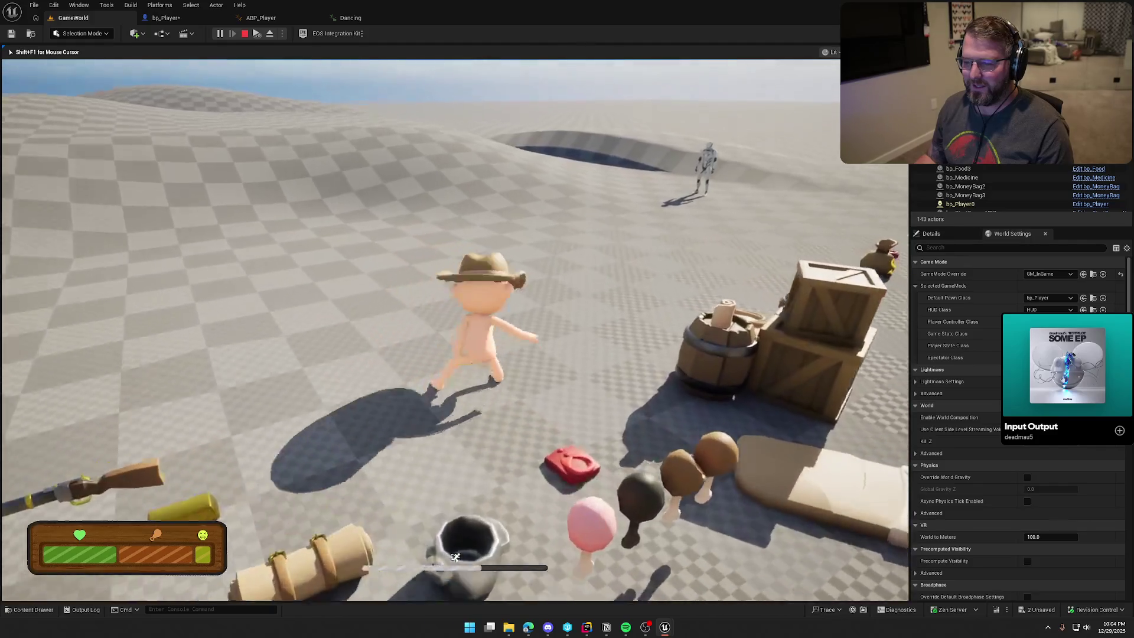
pyautogui.press('w')
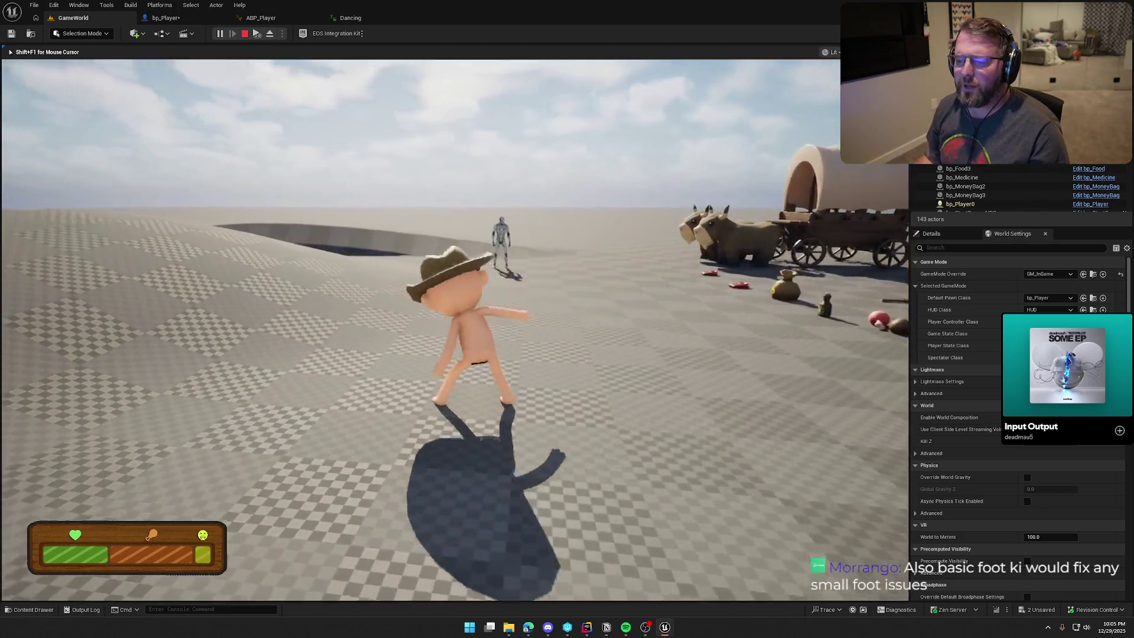
pyautogui.press('Escape')
pyautogui.click(166, 18)
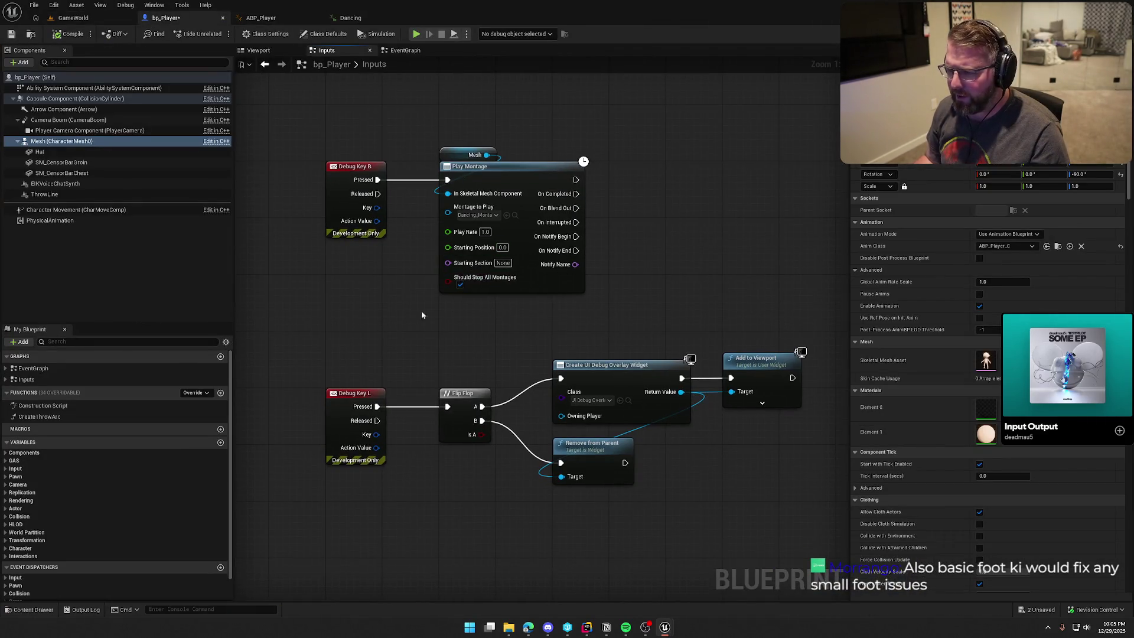
# - Search Mesh's actions for 'stop' and 'monta', cancel without adding, and open the Content Drawer
pyautogui.moveTo(486, 155); pyautogui.dragTo(593, 130)
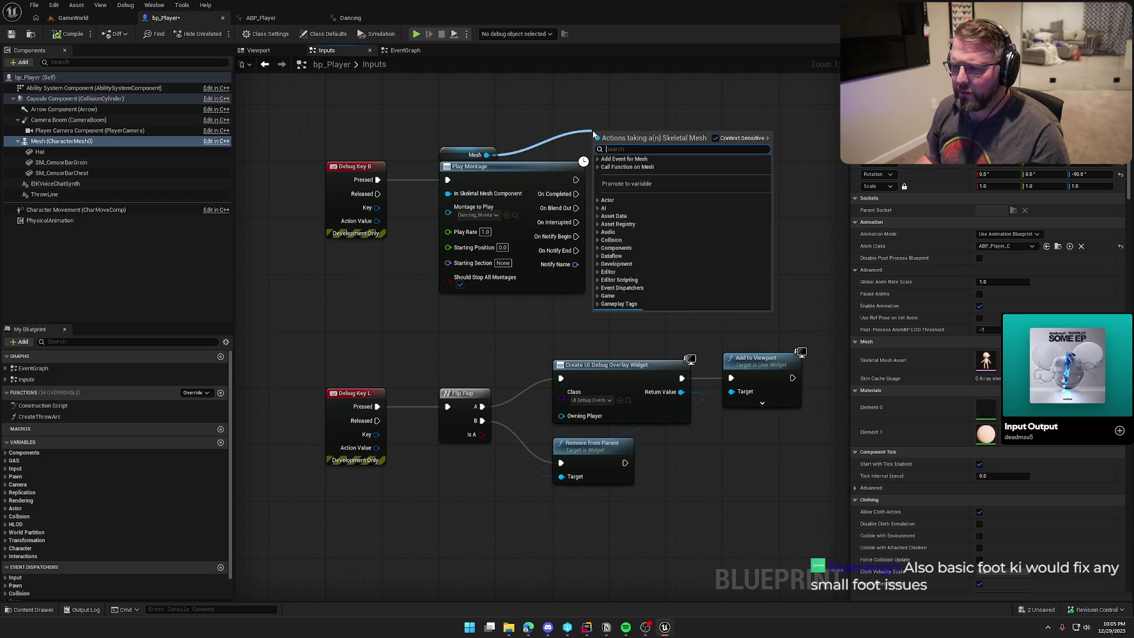
pyautogui.write('stop')
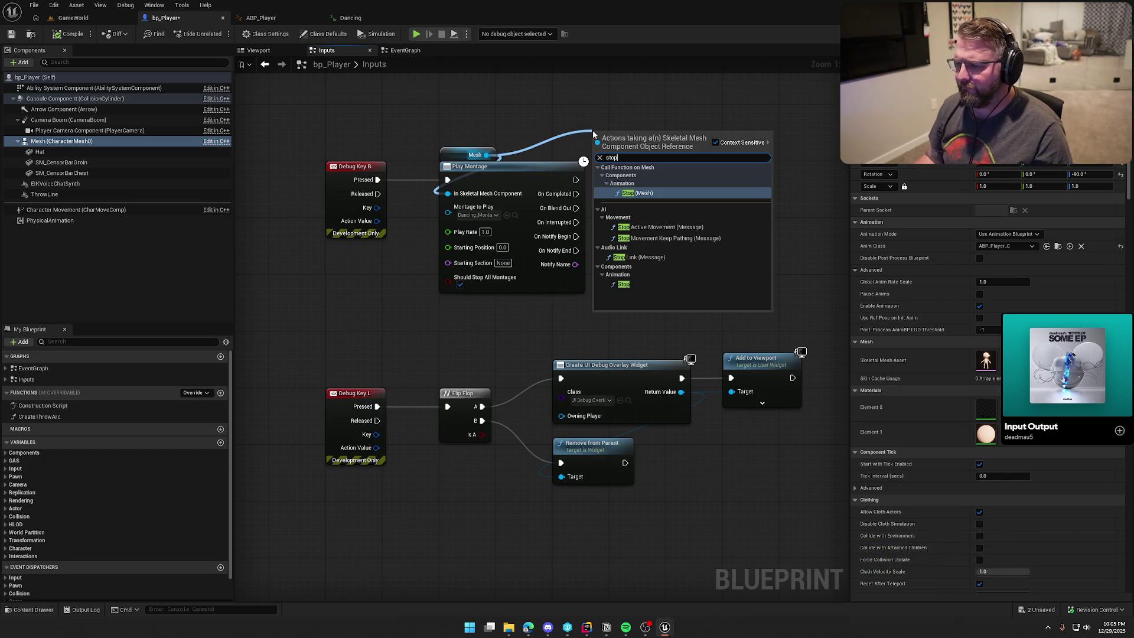
pyautogui.press('BackSpace')
pyautogui.press('BackSpace')
pyautogui.press('BackSpace')
pyautogui.write('mo')
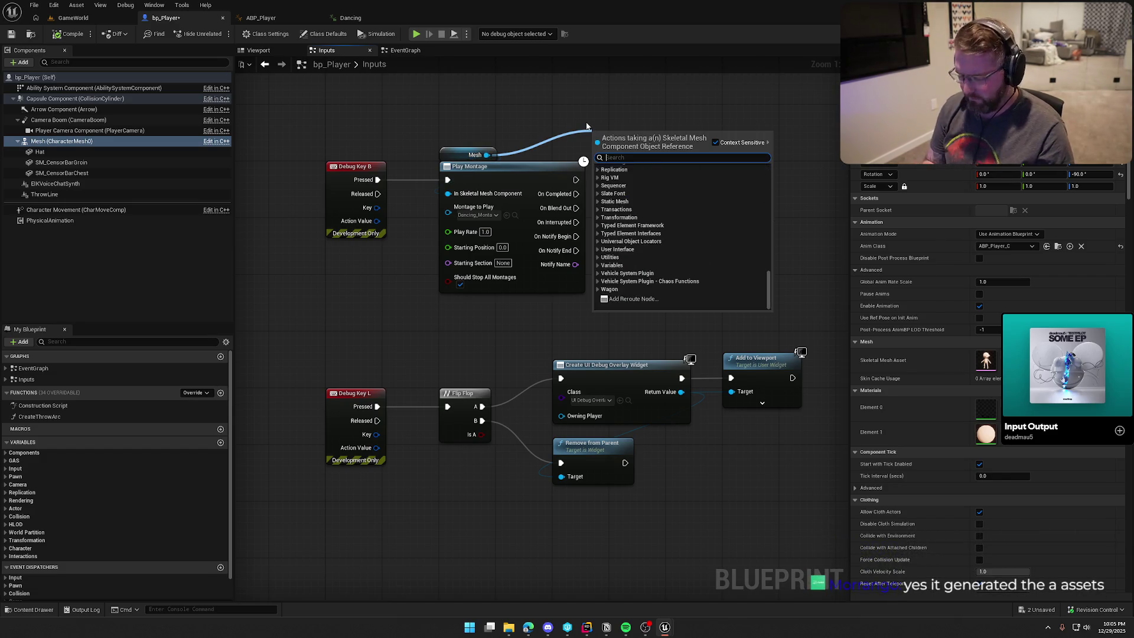
pyautogui.write('nta')
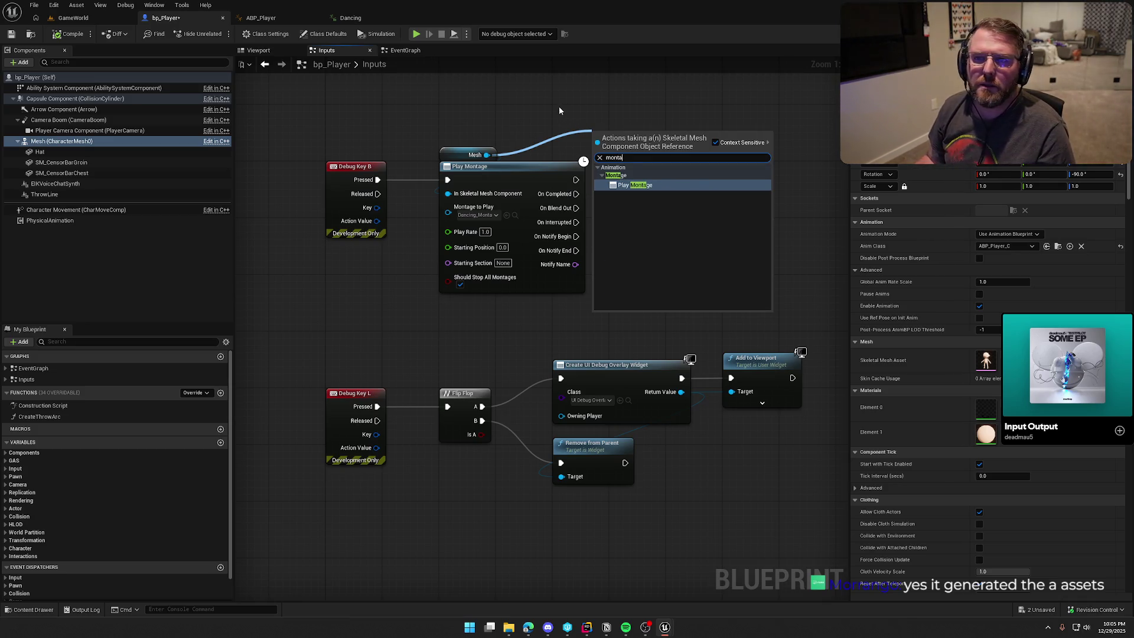
pyautogui.press('Escape')
pyautogui.hotkey('ctrl', 'space')
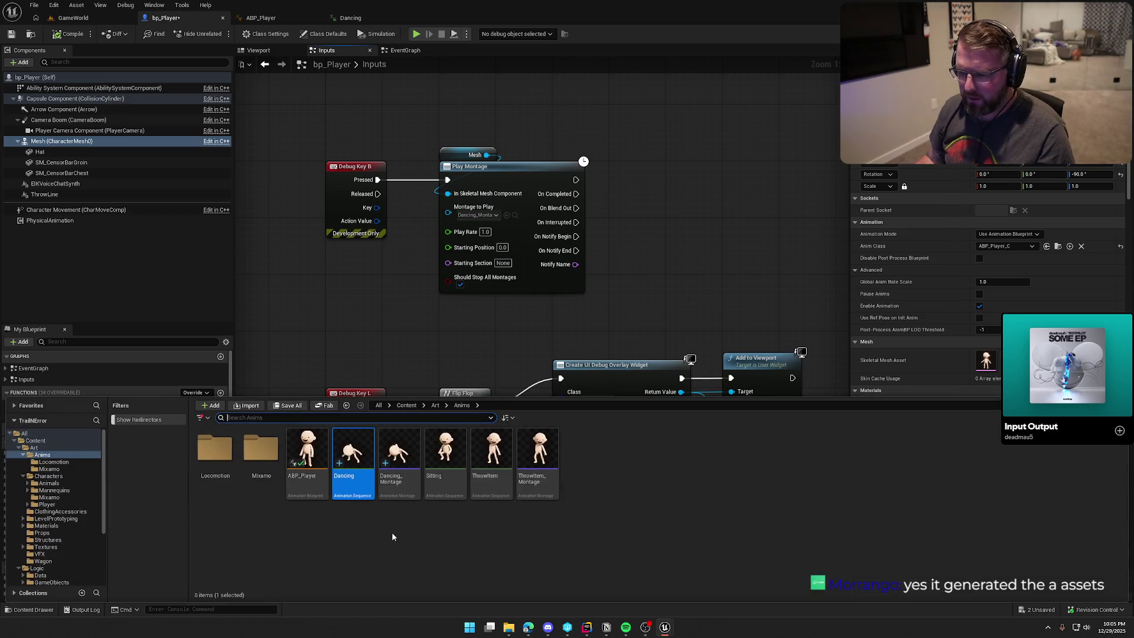
# - Browse Anims/Mixamo and the Characters subfolders: Mixamo, Player, Mannequins and Animals
pyautogui.click(394, 534)
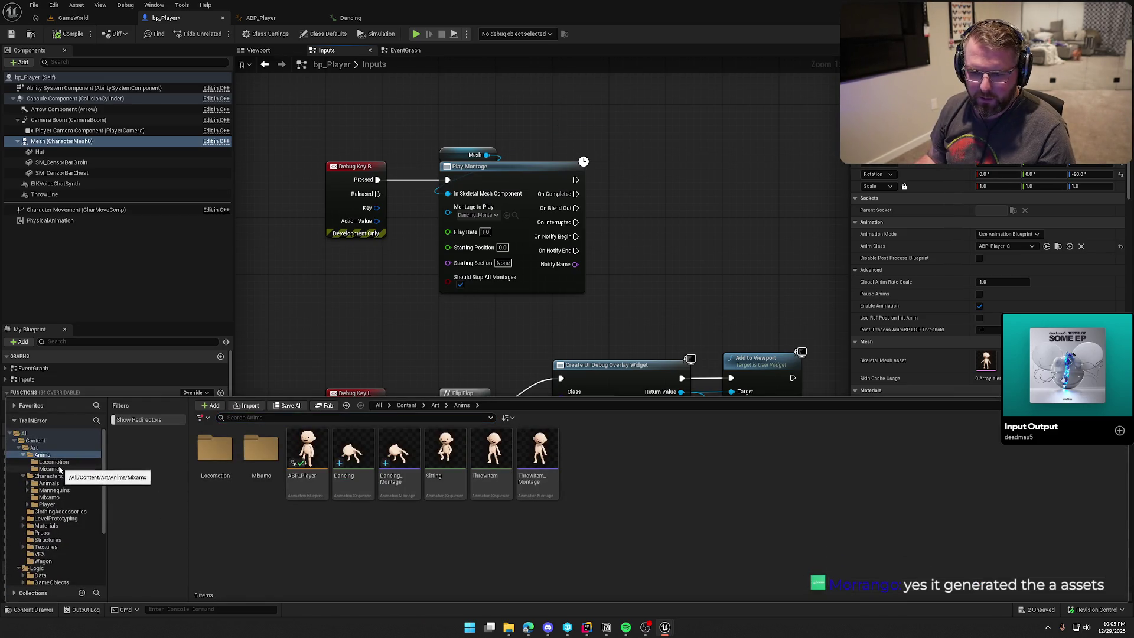
pyautogui.click(58, 469)
pyautogui.click(50, 456)
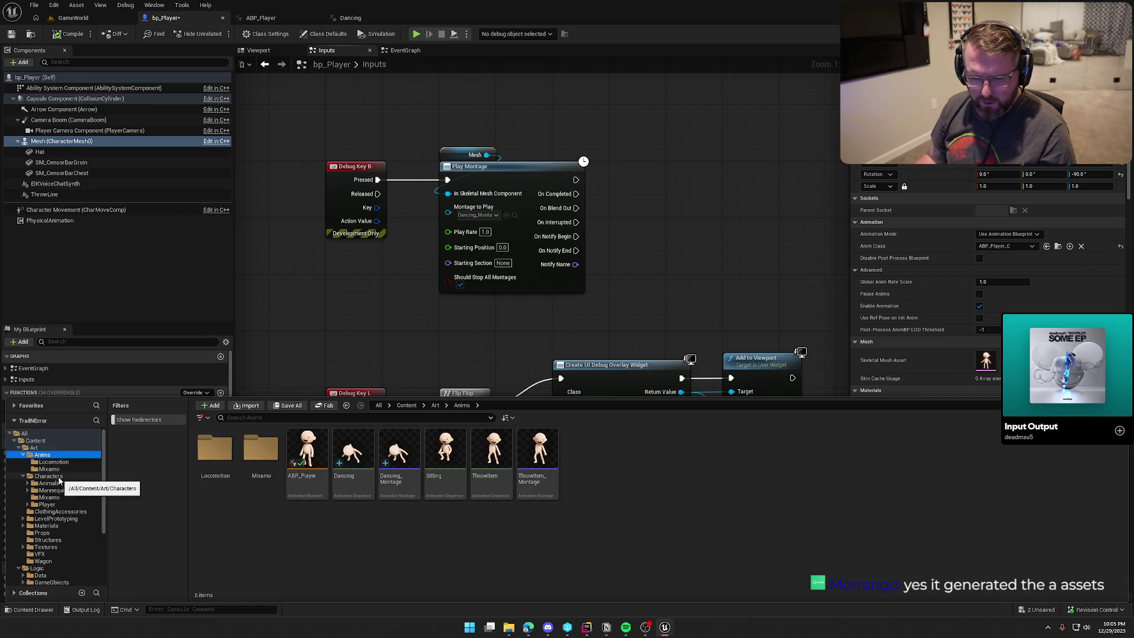
pyautogui.click(67, 497)
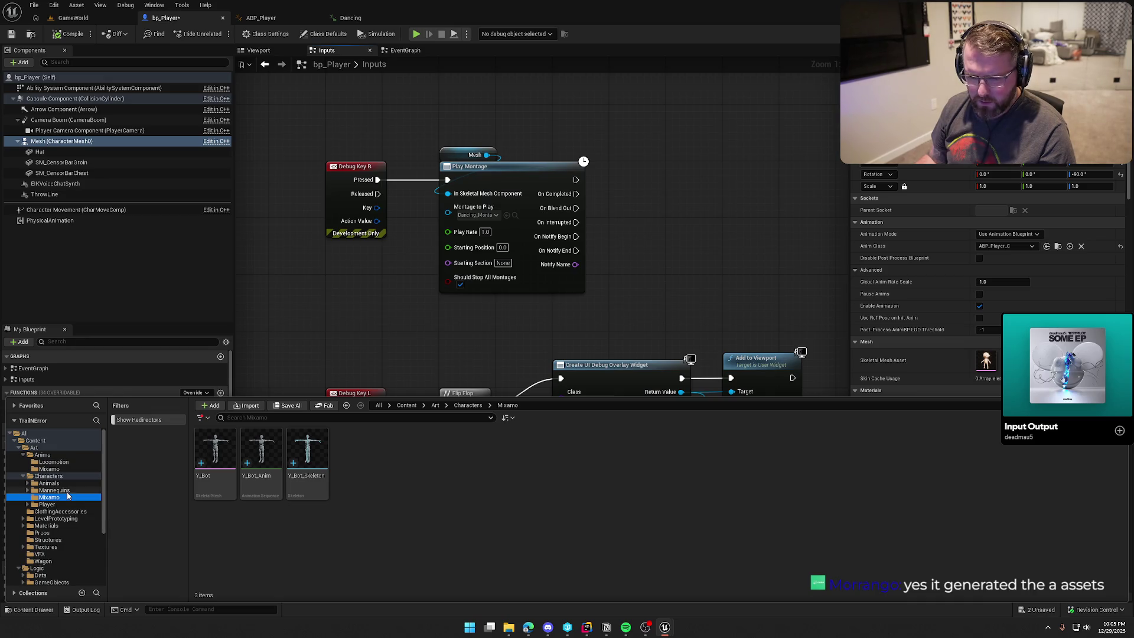
pyautogui.click(56, 504)
pyautogui.click(59, 491)
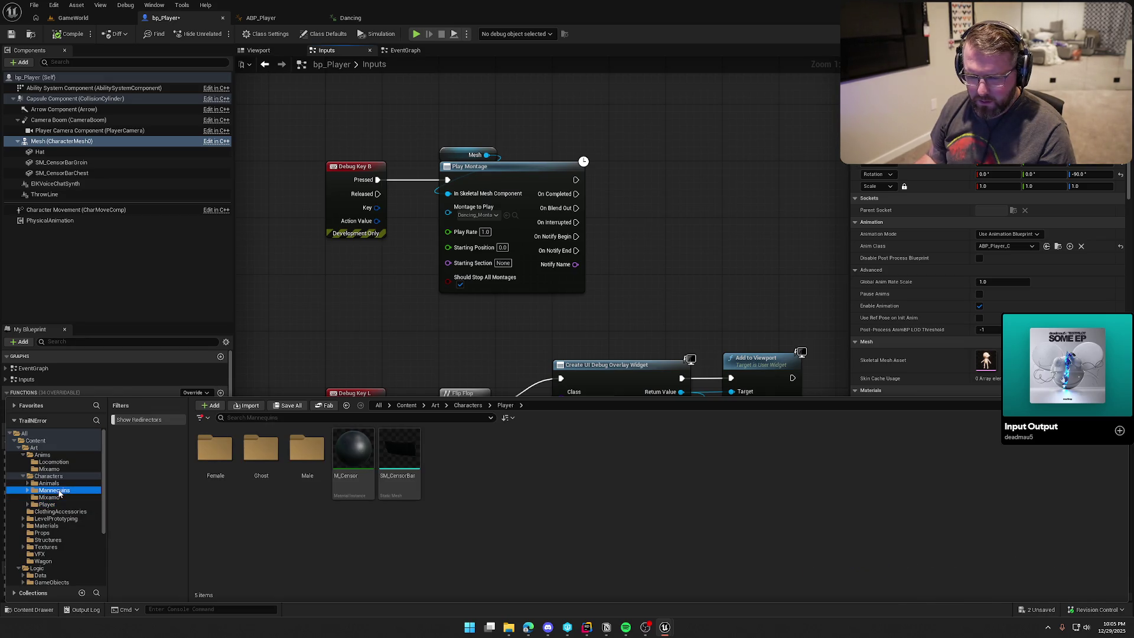
pyautogui.click(50, 483)
pyautogui.click(23, 477)
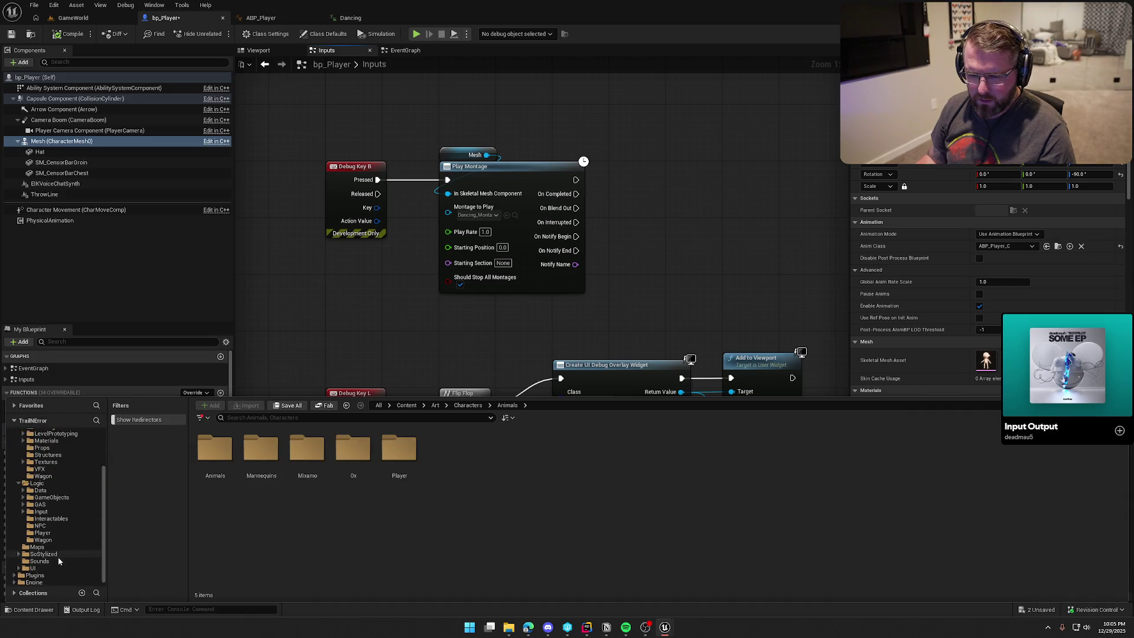
# - Check the Mixamo and Locomotion animation folders, return to Anims, and close the drawer
pyautogui.click(47, 441)
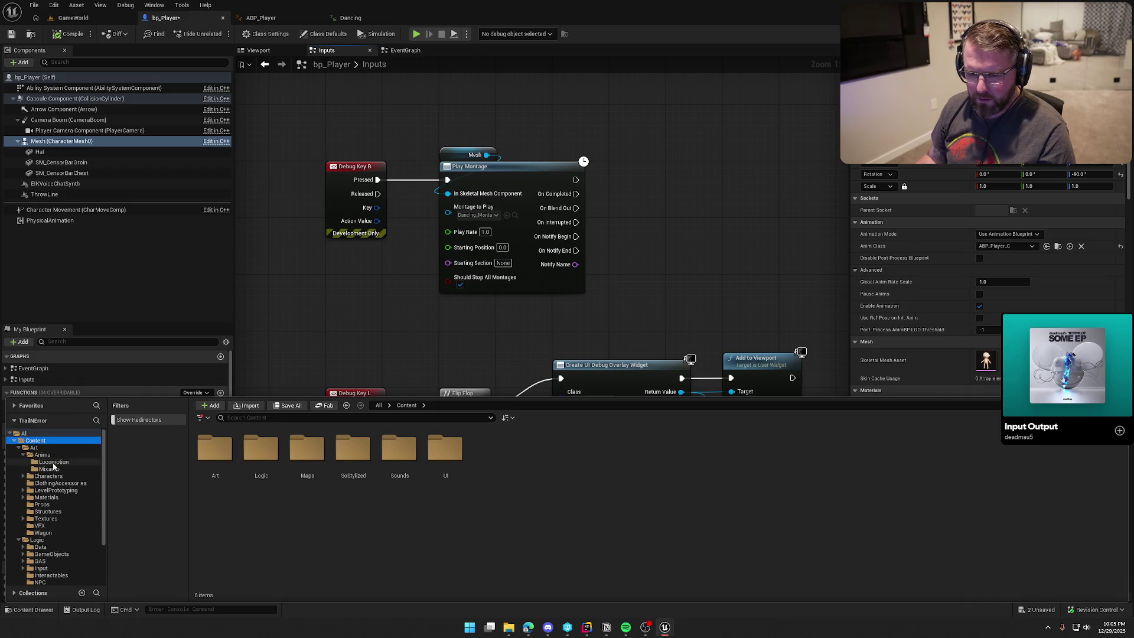
pyautogui.click(52, 468)
pyautogui.click(53, 462)
pyautogui.click(42, 455)
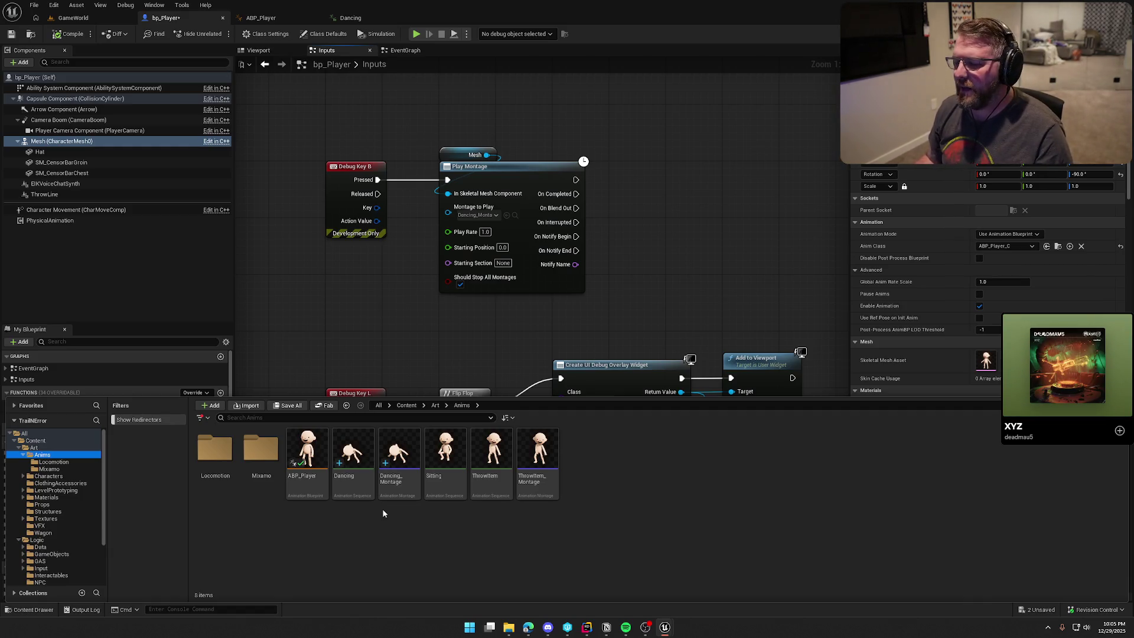
pyautogui.click(513, 331)
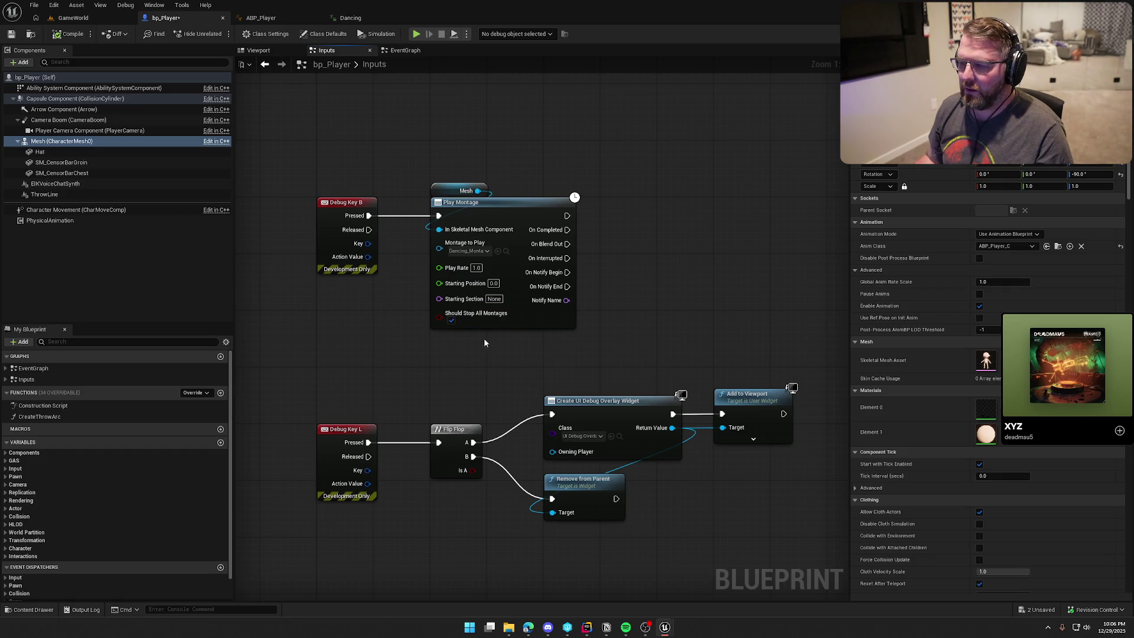
# - Add a second Play Montage node from Mesh and reposition the Mesh and montage nodes
pyautogui.moveTo(482, 191); pyautogui.dragTo(610, 166)
pyautogui.write('pal')
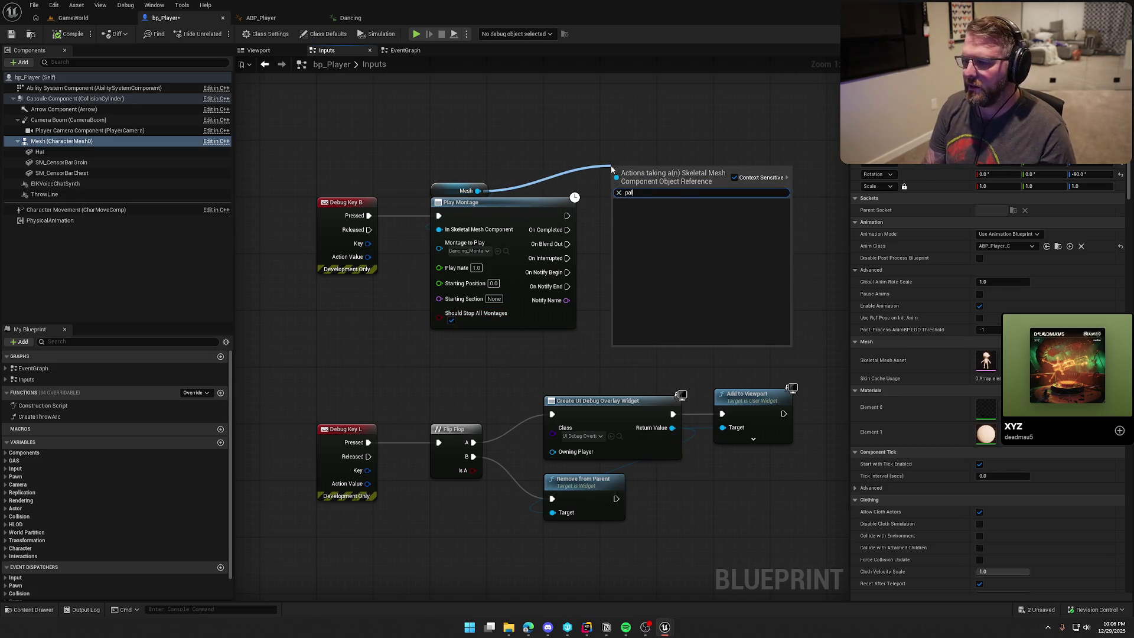
pyautogui.press('BackSpace')
pyautogui.press('BackSpace')
pyautogui.press('BackSpace')
pyautogui.write('lay mon')
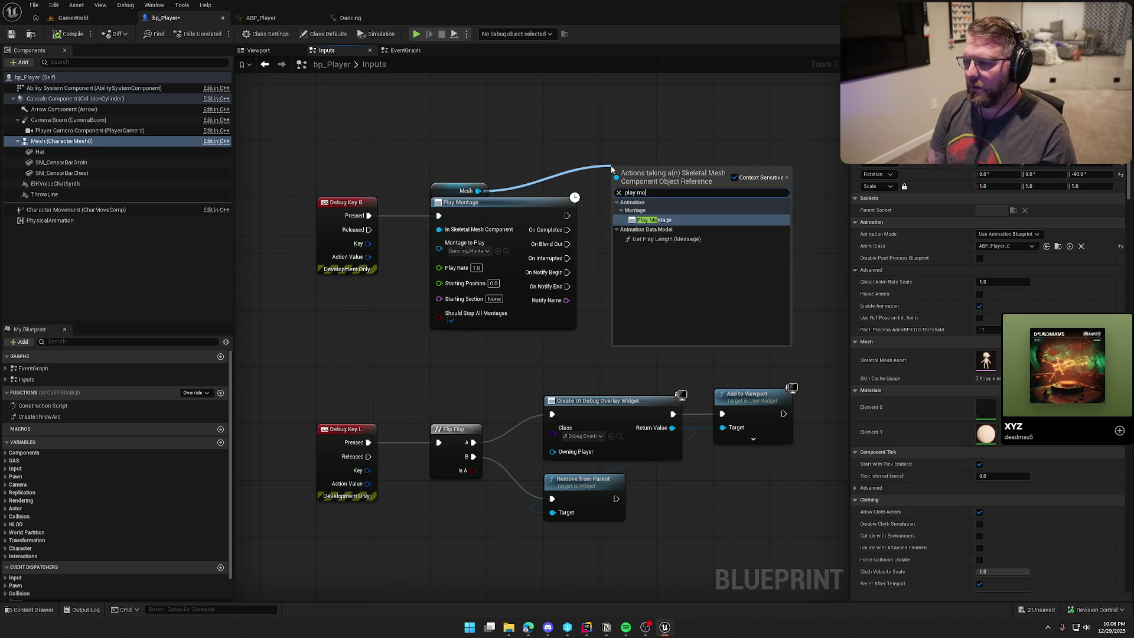
pyautogui.press('Return')
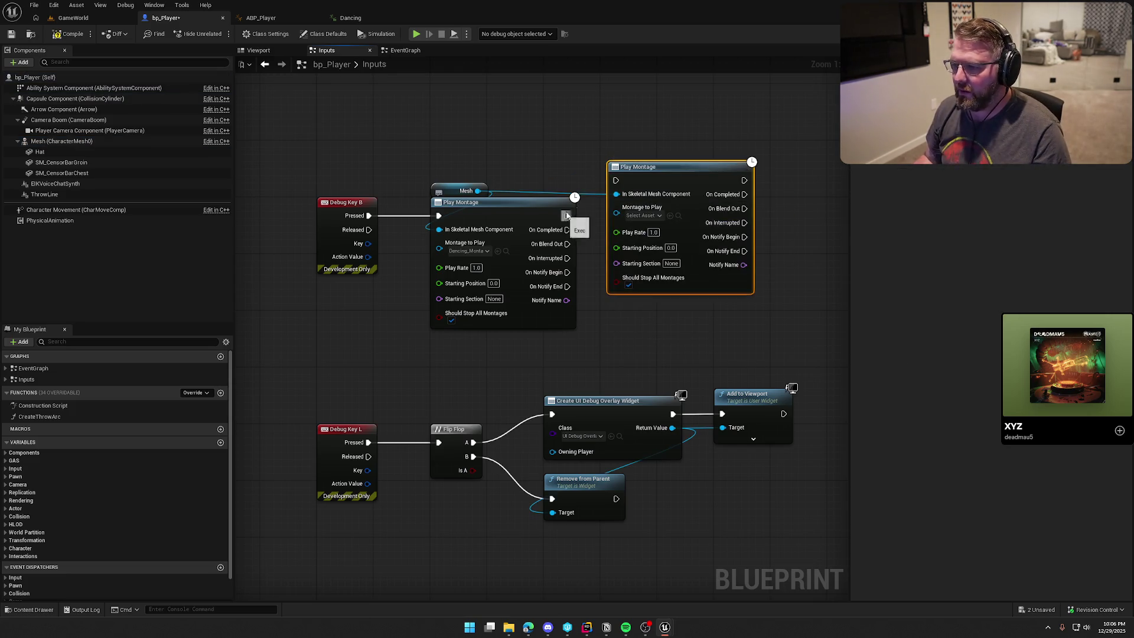
pyautogui.moveTo(655, 166); pyautogui.dragTo(654, 144)
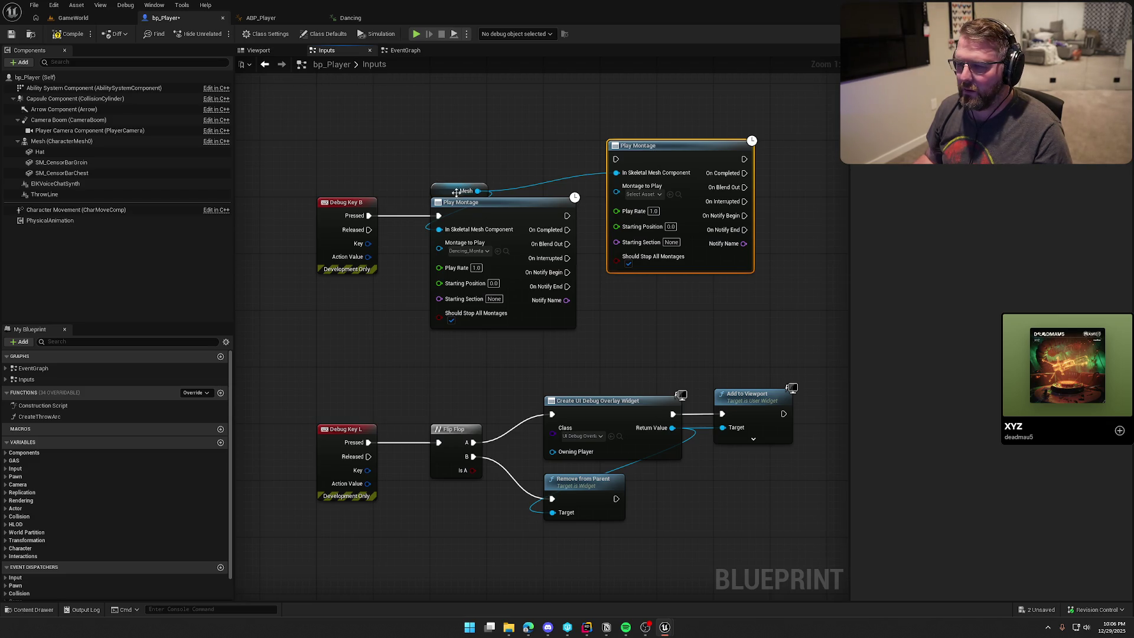
pyautogui.moveTo(657, 185); pyautogui.dragTo(616, 200)
pyautogui.moveTo(399, 160); pyautogui.dragTo(648, 278)
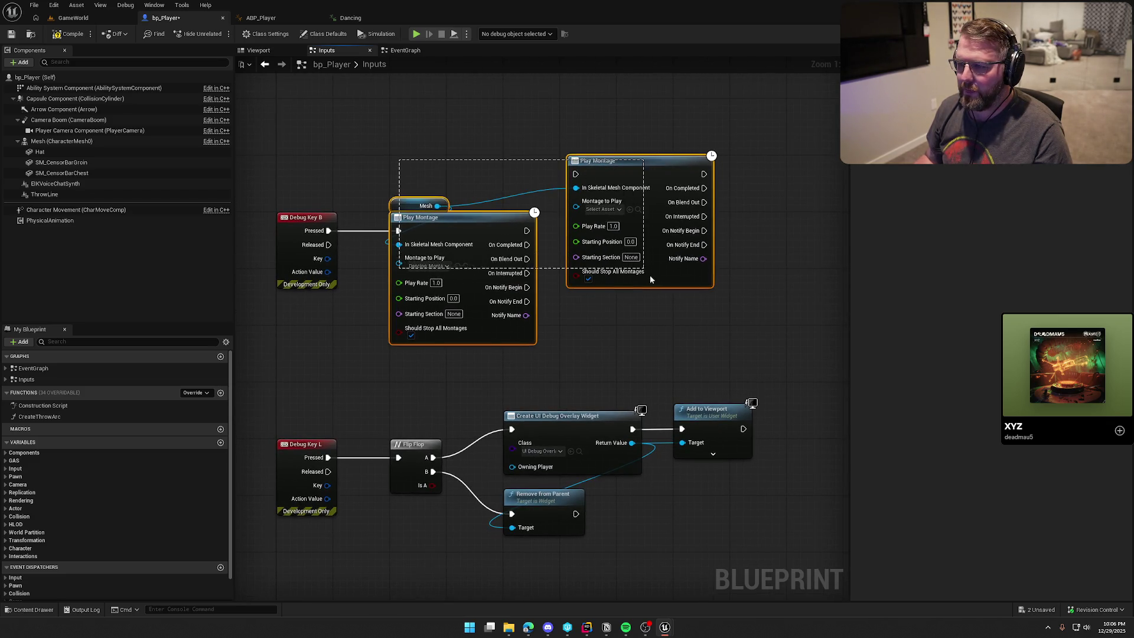
pyautogui.moveTo(493, 220); pyautogui.dragTo(670, 157)
# - Insert a Flip Flop after Debug Key B and arrange the graph around it
pyautogui.moveTo(328, 230); pyautogui.dragTo(408, 241)
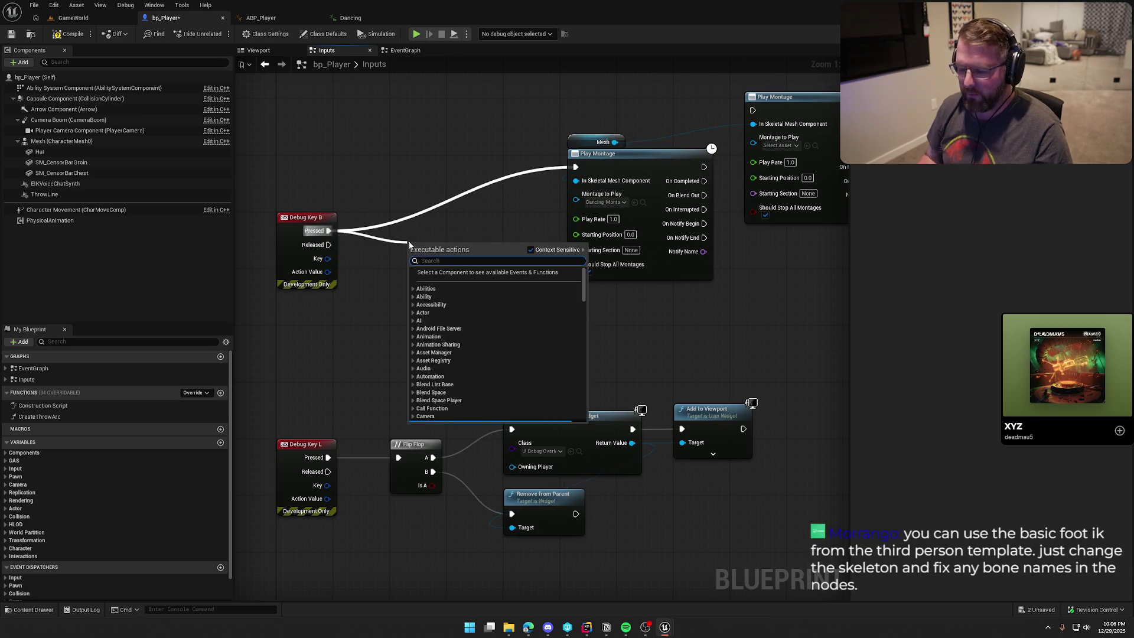
pyautogui.write('flip')
pyautogui.press('Return')
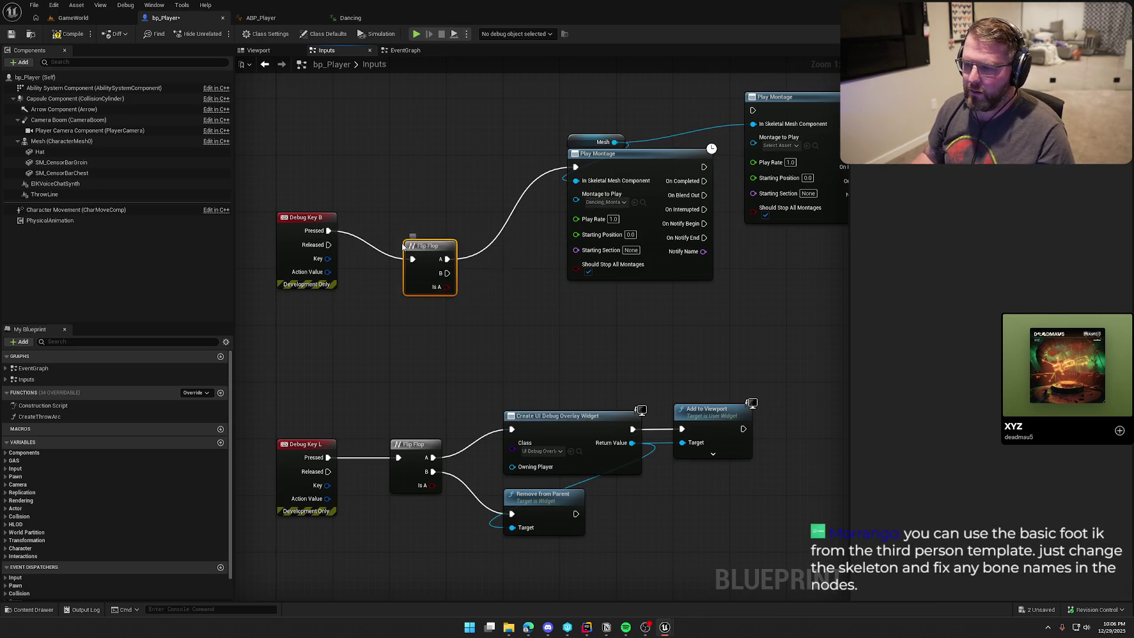
pyautogui.moveTo(433, 248); pyautogui.dragTo(419, 216)
pyautogui.moveTo(452, 331); pyautogui.dragTo(397, 342)
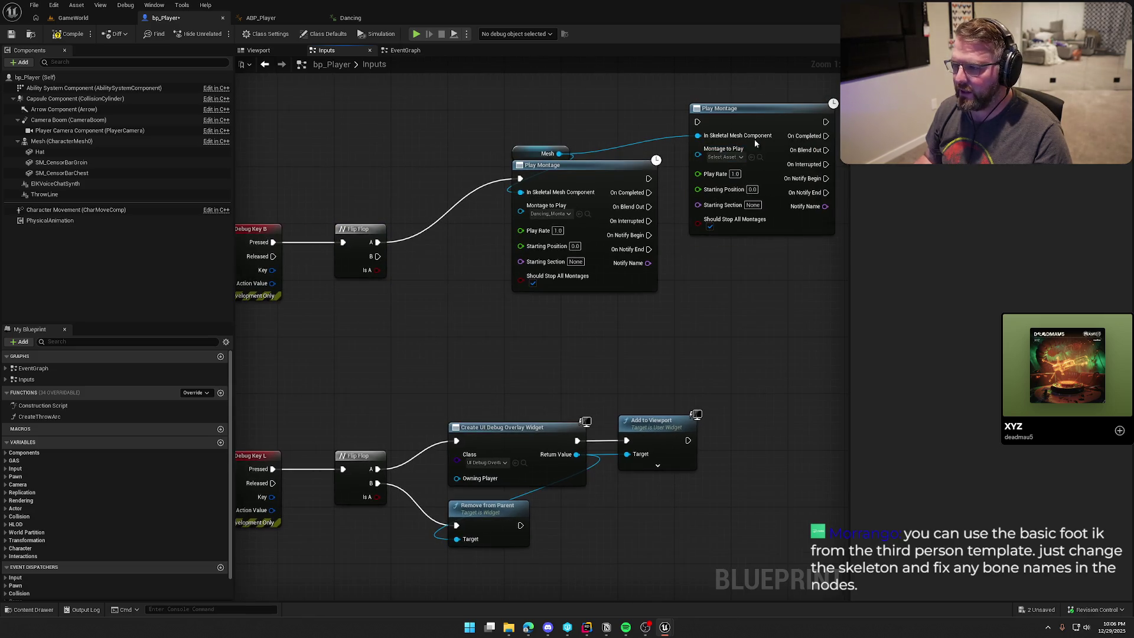
pyautogui.moveTo(720, 108); pyautogui.dragTo(557, 265)
pyautogui.moveTo(583, 174)
pyautogui.mouseDown()
pyautogui.moveTo(573, 92)
pyautogui.moveTo(605, 178)
pyautogui.moveTo(597, 152)
pyautogui.moveTo(589, 158)
pyautogui.mouseUp()
pyautogui.moveTo(296, 248); pyautogui.dragTo(468, 422)
pyautogui.moveTo(268, 315); pyautogui.dragTo(267, 147)
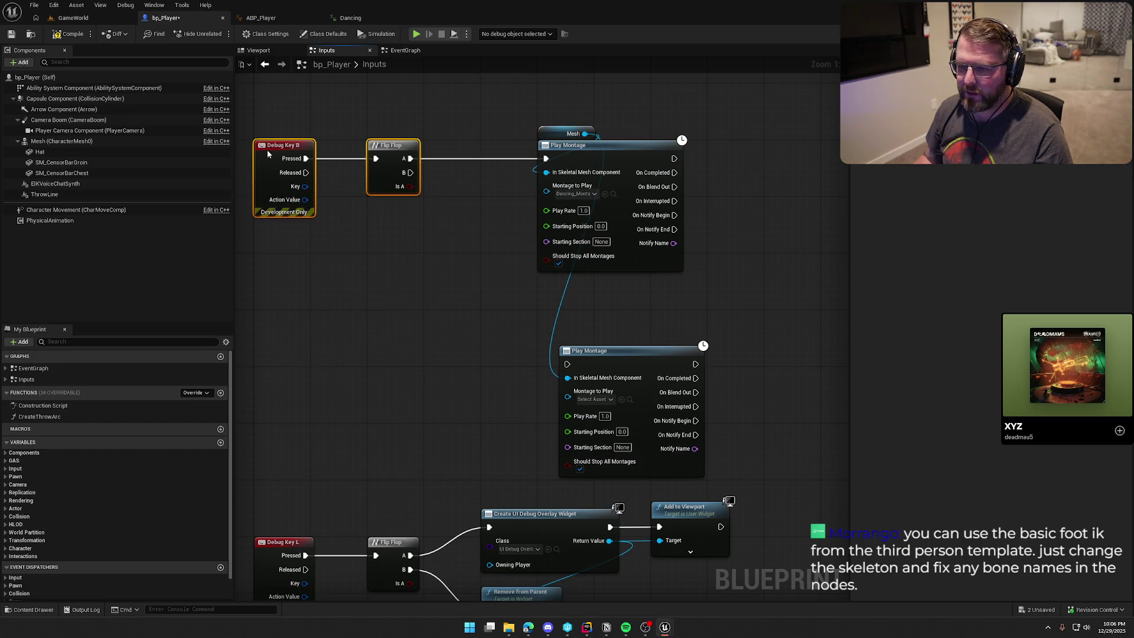
# - Wire Flip Flop B to the second Play Montage, move Mesh left, and compile and save
pyautogui.moveTo(569, 365); pyautogui.dragTo(411, 172)
pyautogui.moveTo(608, 365); pyautogui.dragTo(590, 289)
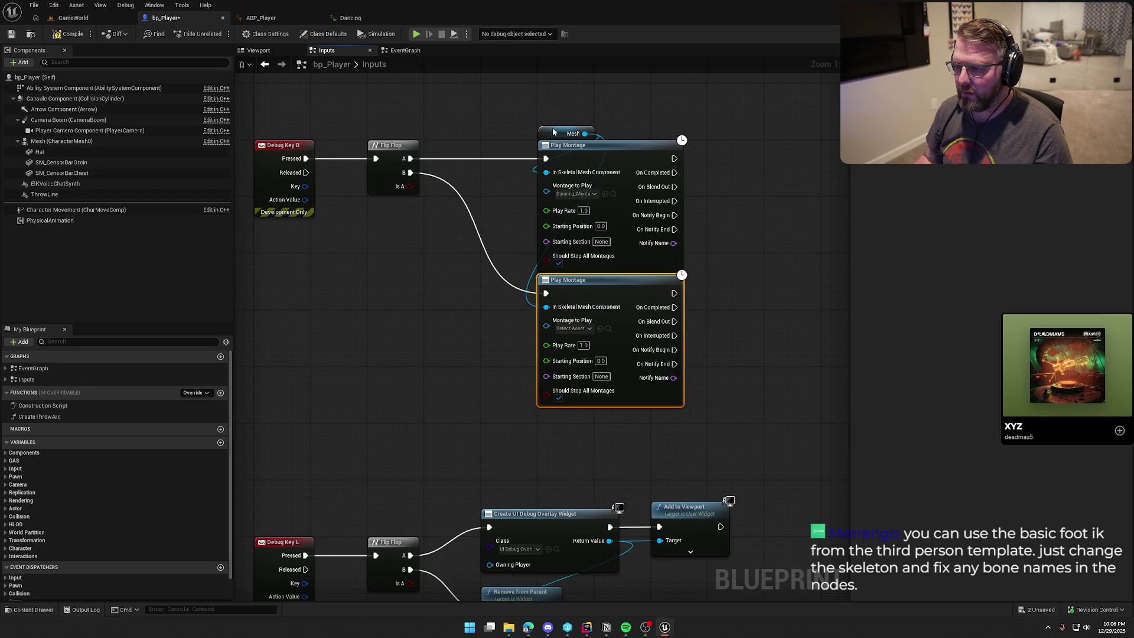
pyautogui.moveTo(552, 131); pyautogui.dragTo(439, 251)
pyautogui.click(431, 352)
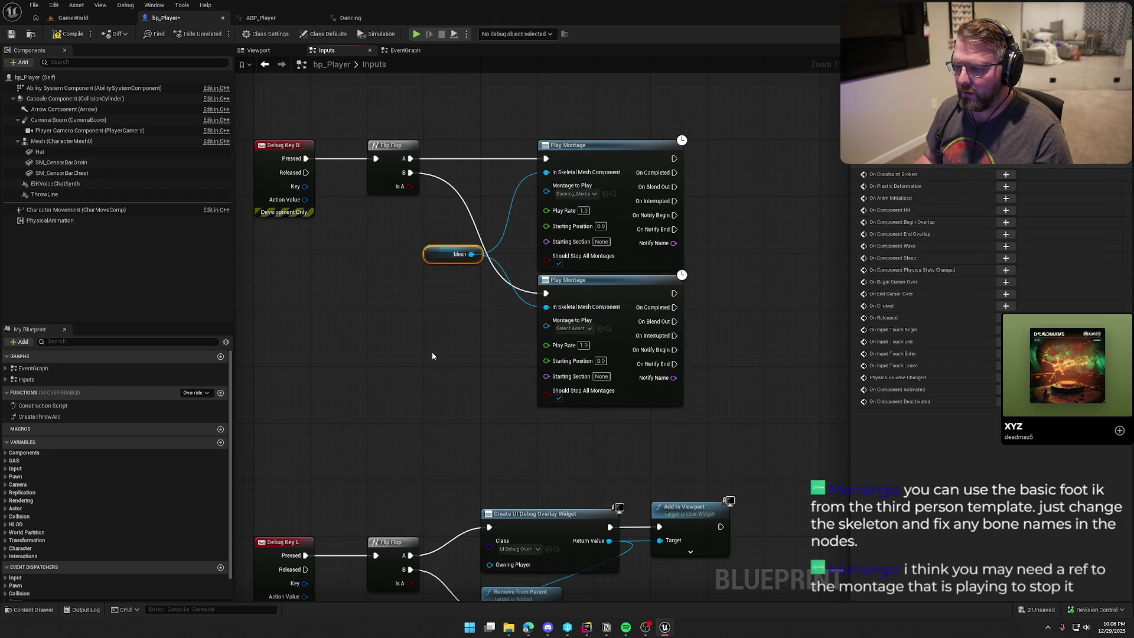
pyautogui.click(69, 37)
# - Play-test the dance toggle in GameWorld, stop, and return to bp_Player's Inputs graph
pyautogui.click(73, 18)
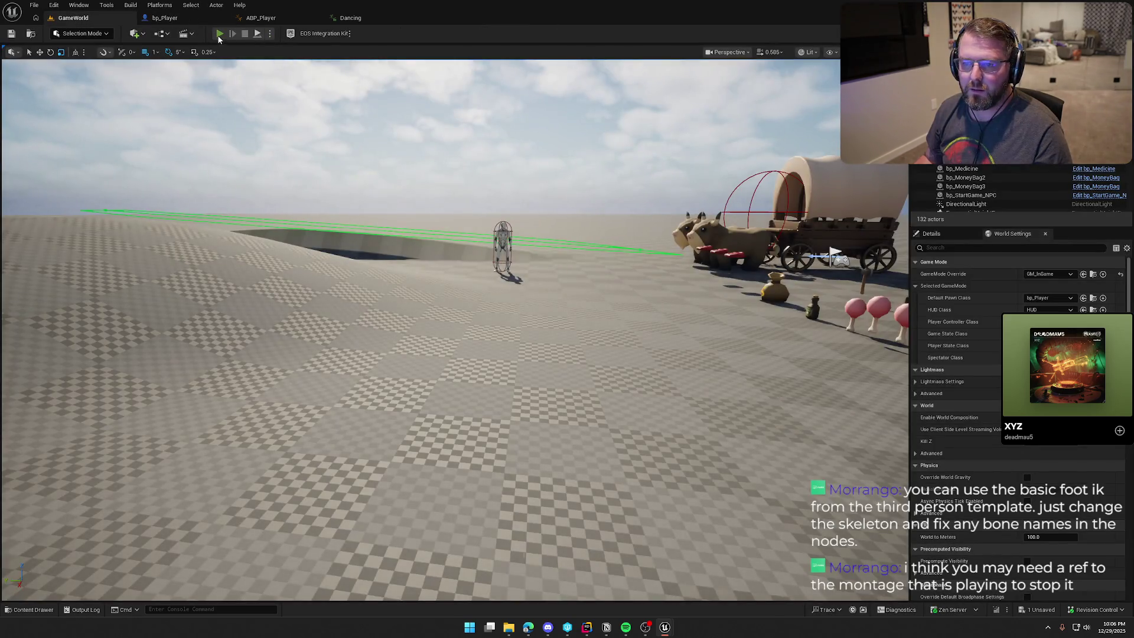
pyautogui.click(219, 34)
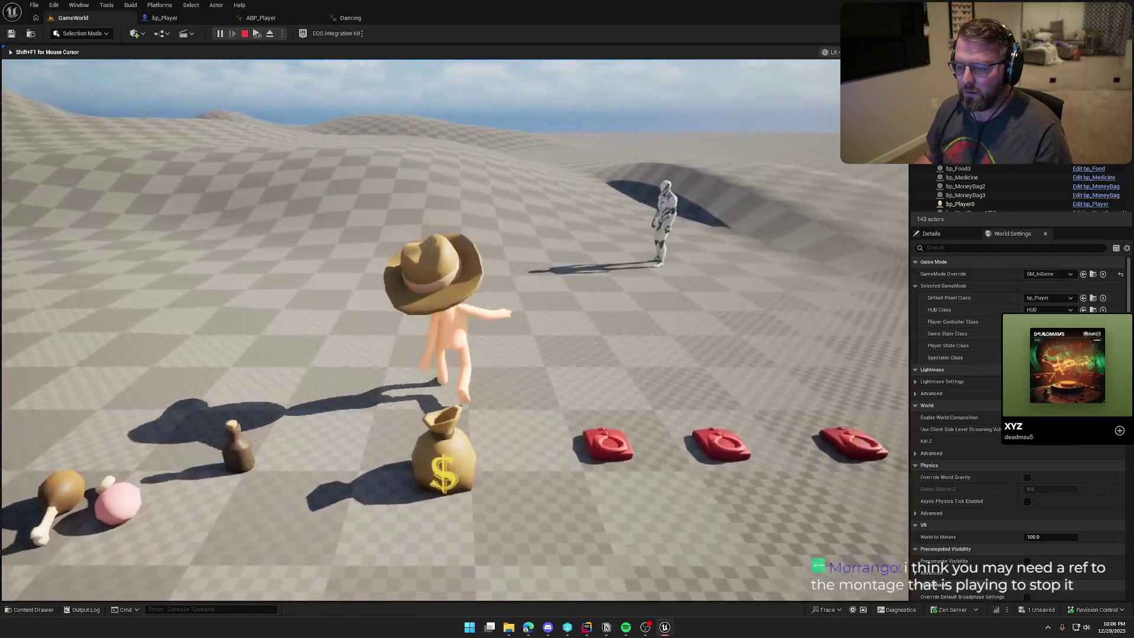
pyautogui.press('w')
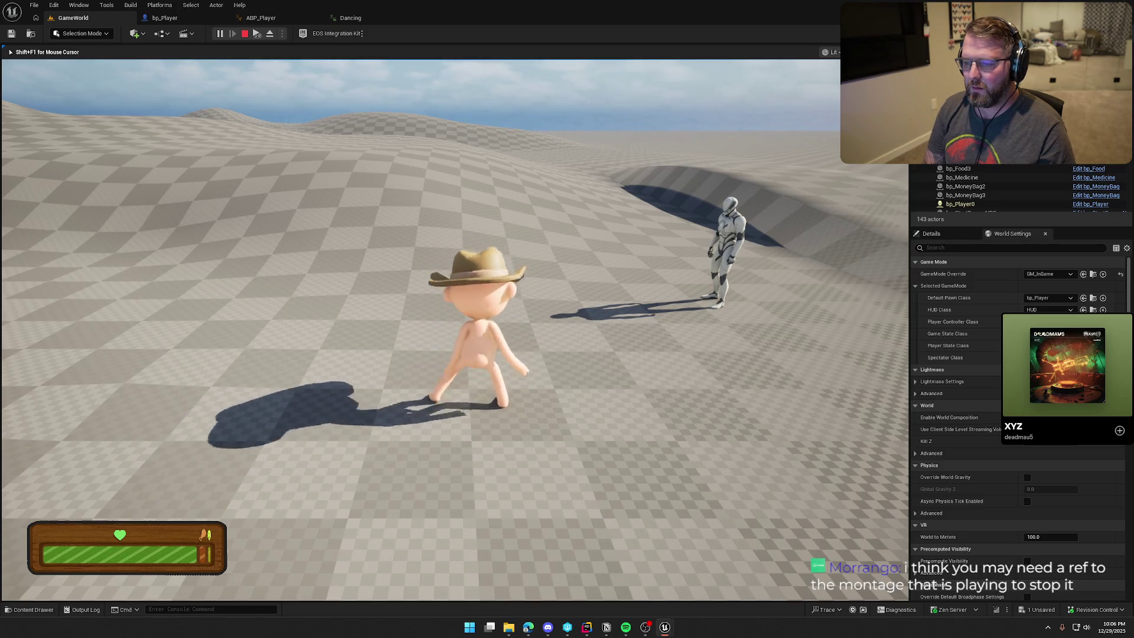
pyautogui.press('Escape')
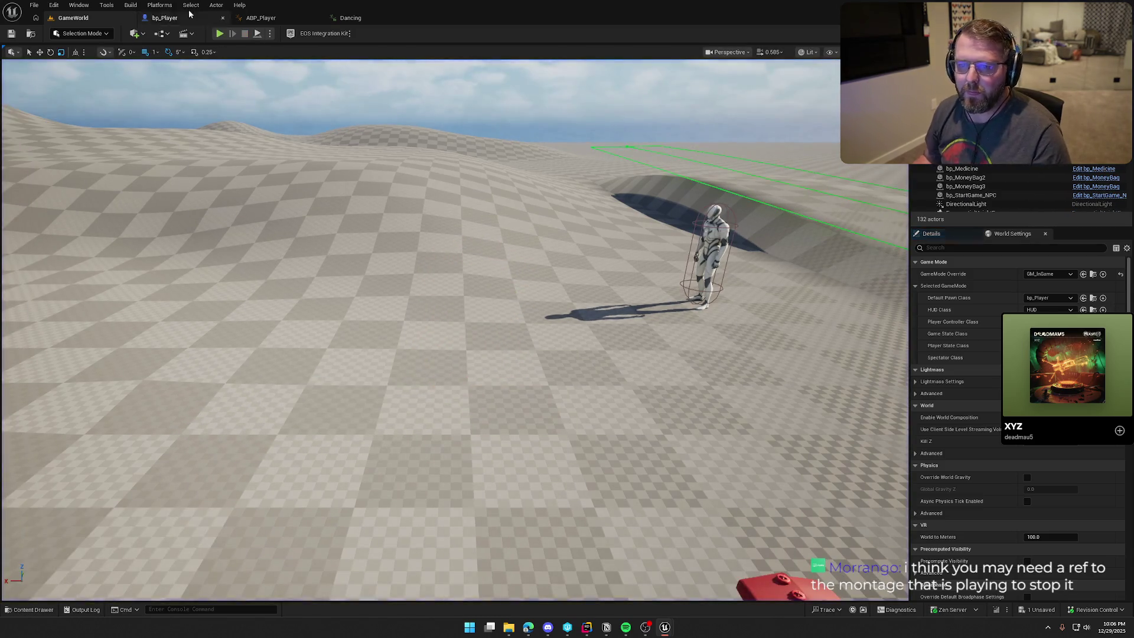
pyautogui.click(177, 18)
pyautogui.click(261, 18)
pyautogui.click(206, 19)
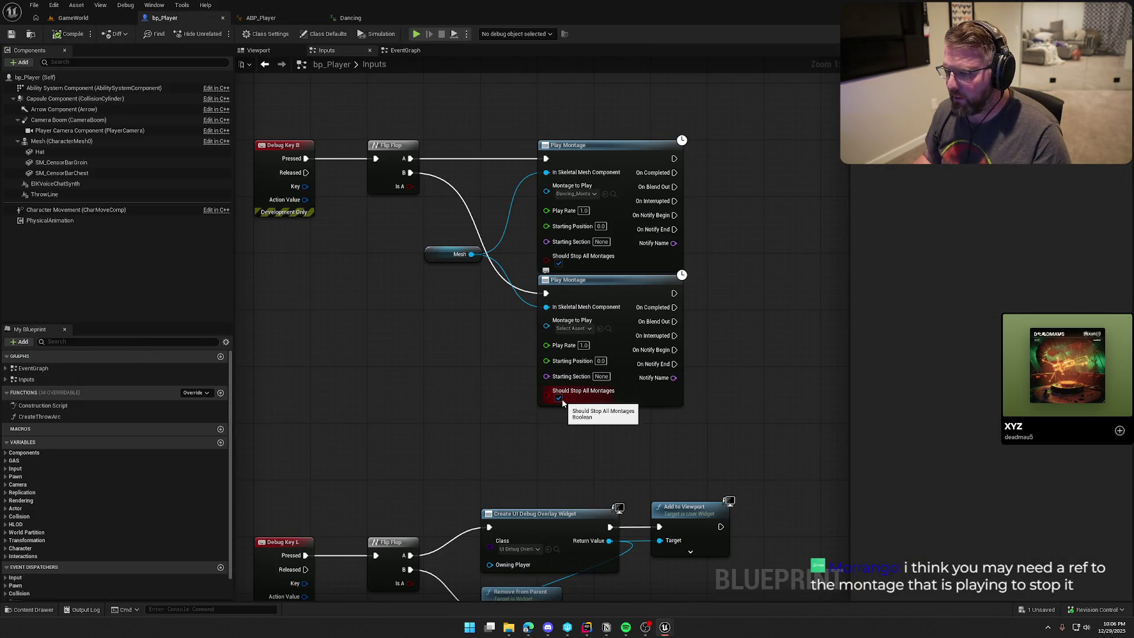
# - Inspect the second Play Montage's montage options and move the Mesh node left
pyautogui.click(588, 329)
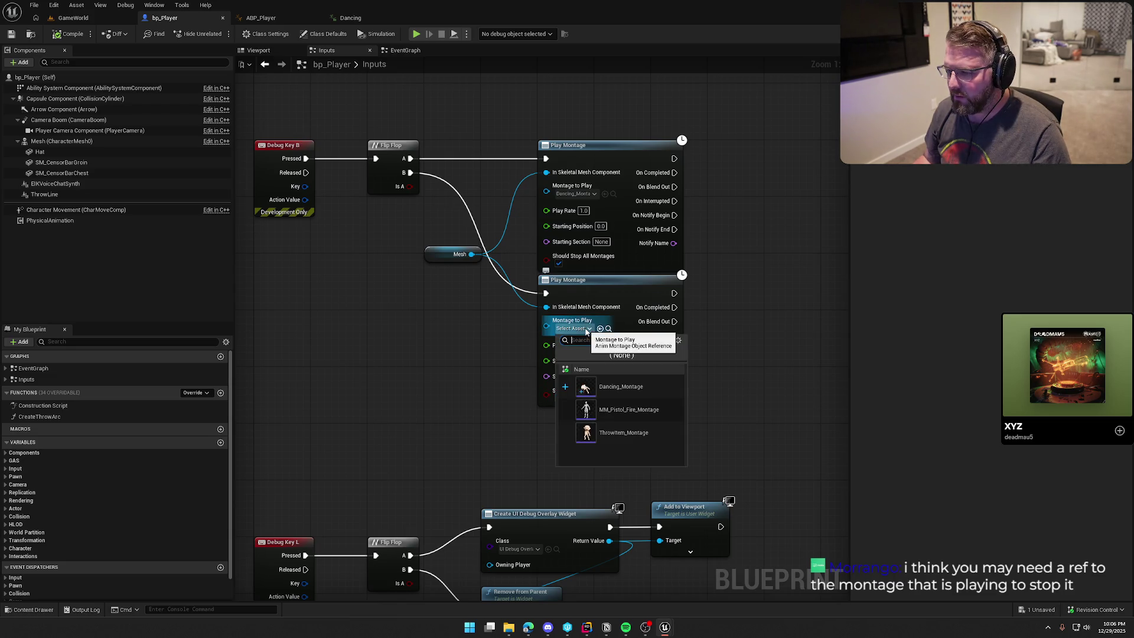
pyautogui.click(438, 343)
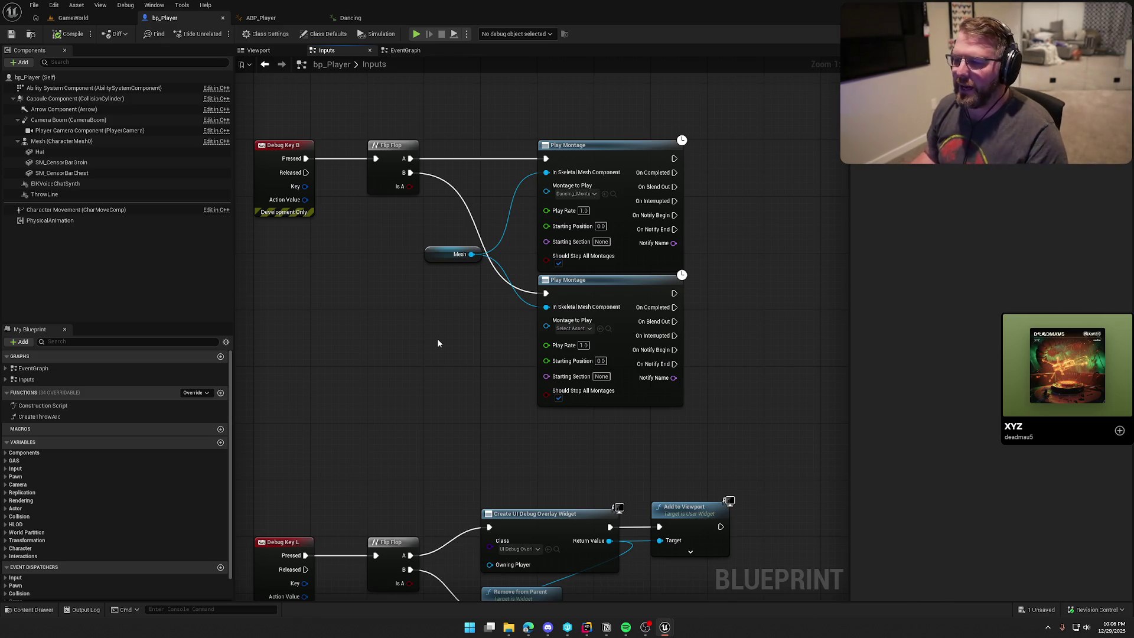
pyautogui.moveTo(439, 343); pyautogui.dragTo(483, 348)
pyautogui.moveTo(499, 261); pyautogui.dragTo(442, 246)
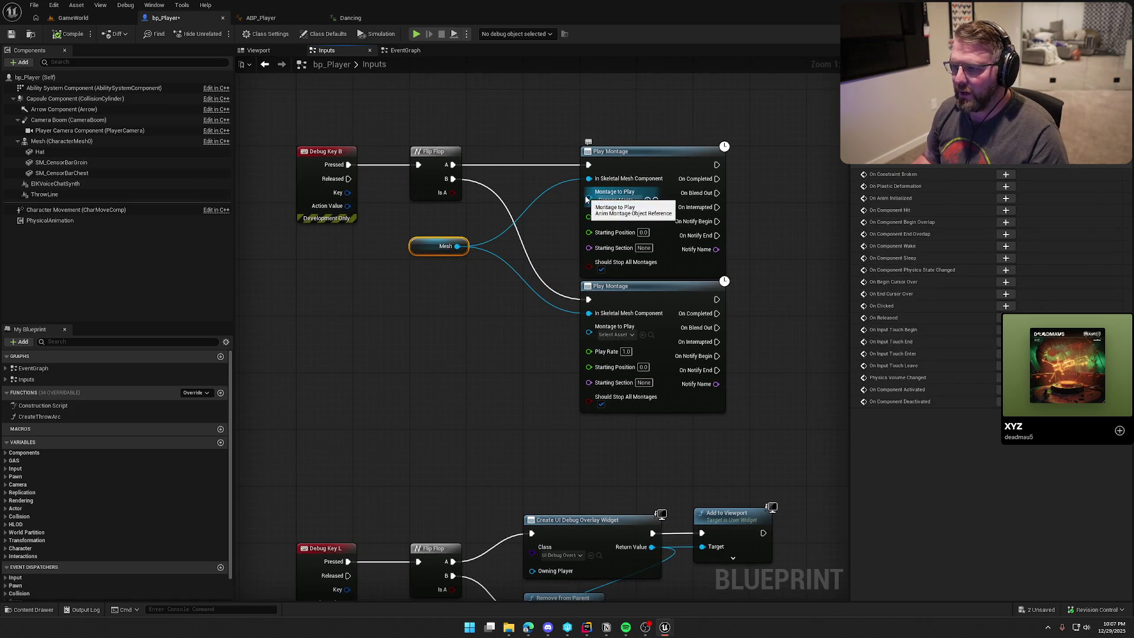
pyautogui.moveTo(586, 196); pyautogui.dragTo(428, 240)
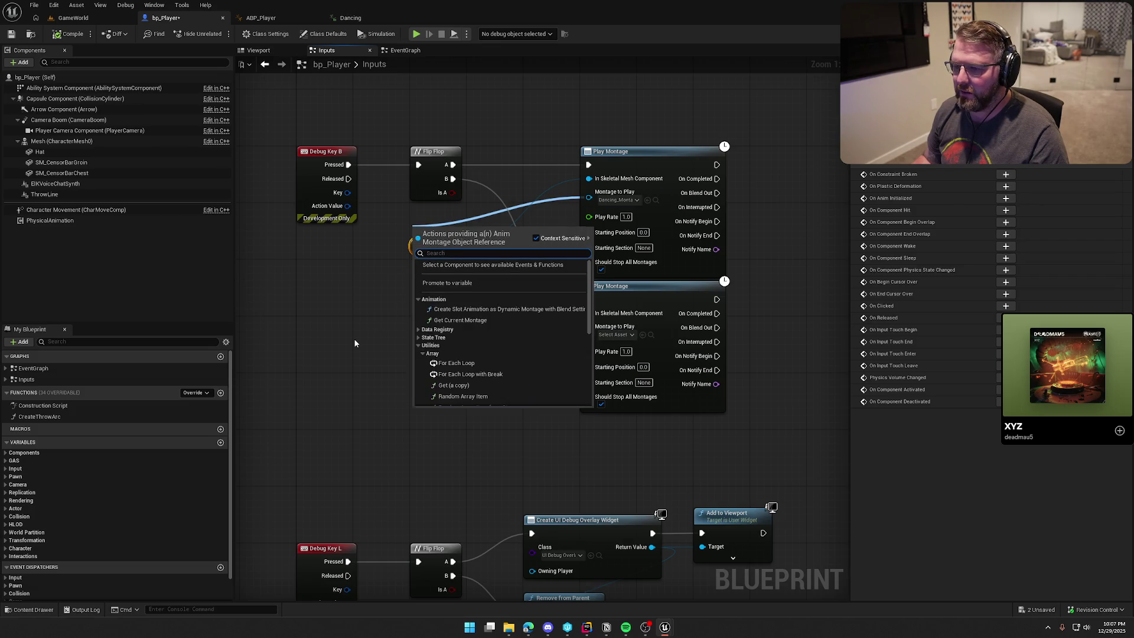
pyautogui.click(440, 360)
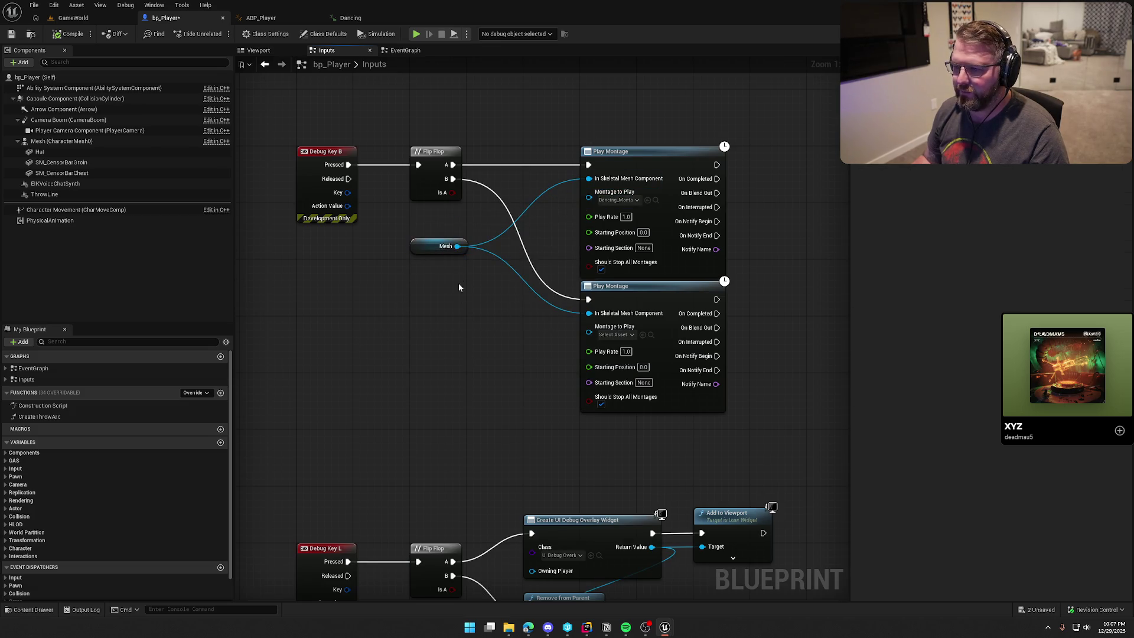
# - Add a Stop node on Mesh wired from Flip Flop B, and play-test it in GameWorld
pyautogui.moveTo(456, 246); pyautogui.dragTo(467, 293)
pyautogui.write('stop')
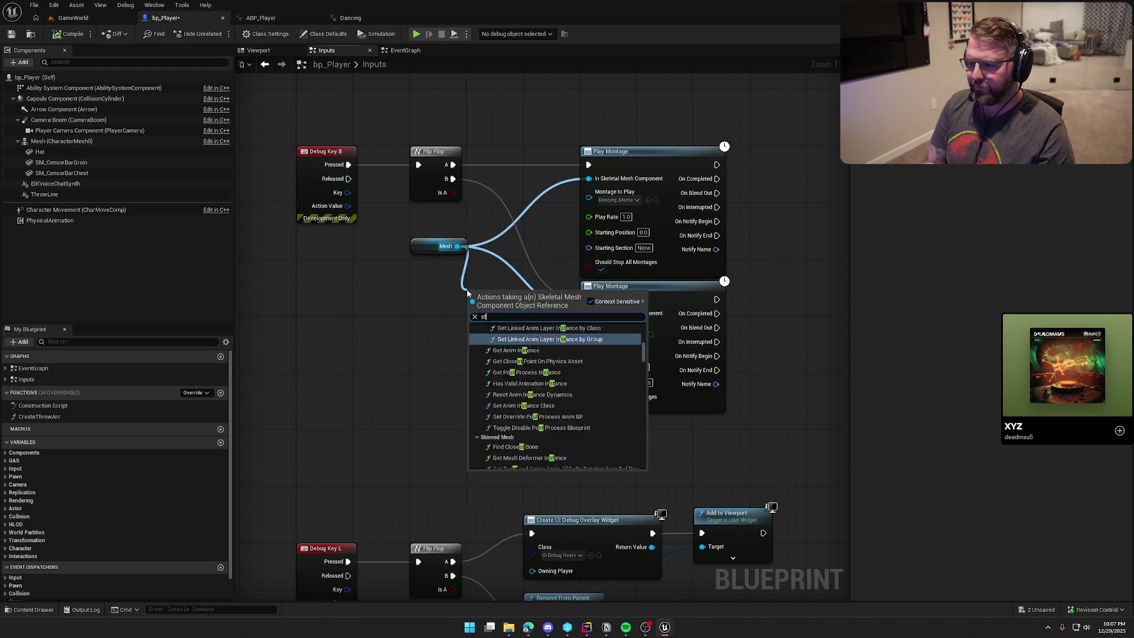
pyautogui.click(506, 402)
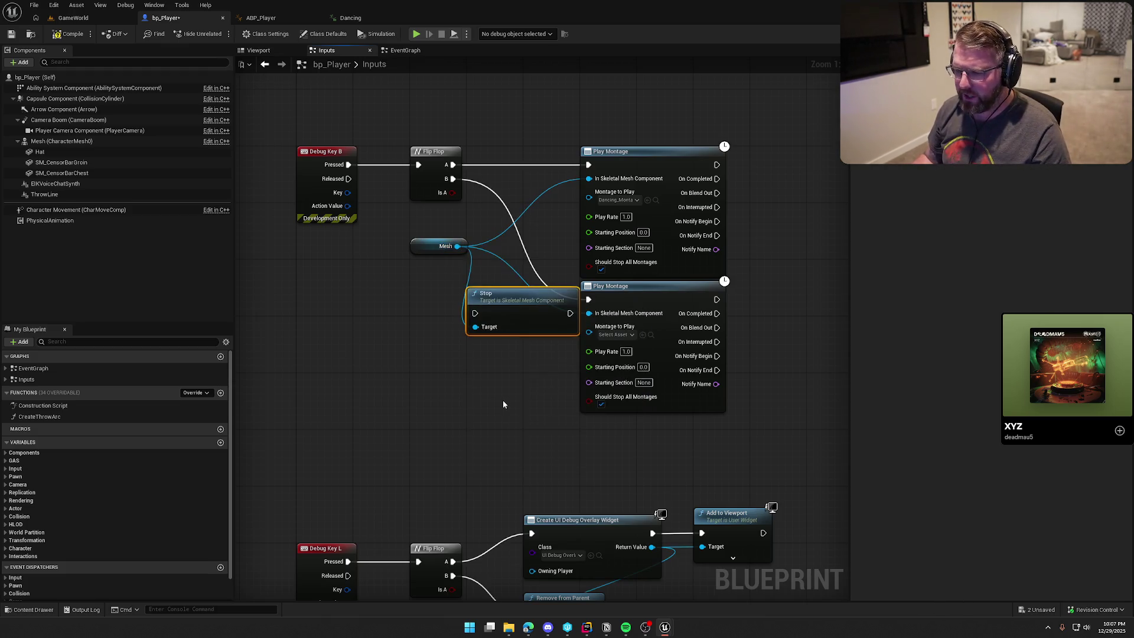
pyautogui.moveTo(476, 313); pyautogui.dragTo(452, 178)
pyautogui.click(392, 375)
pyautogui.click(73, 18)
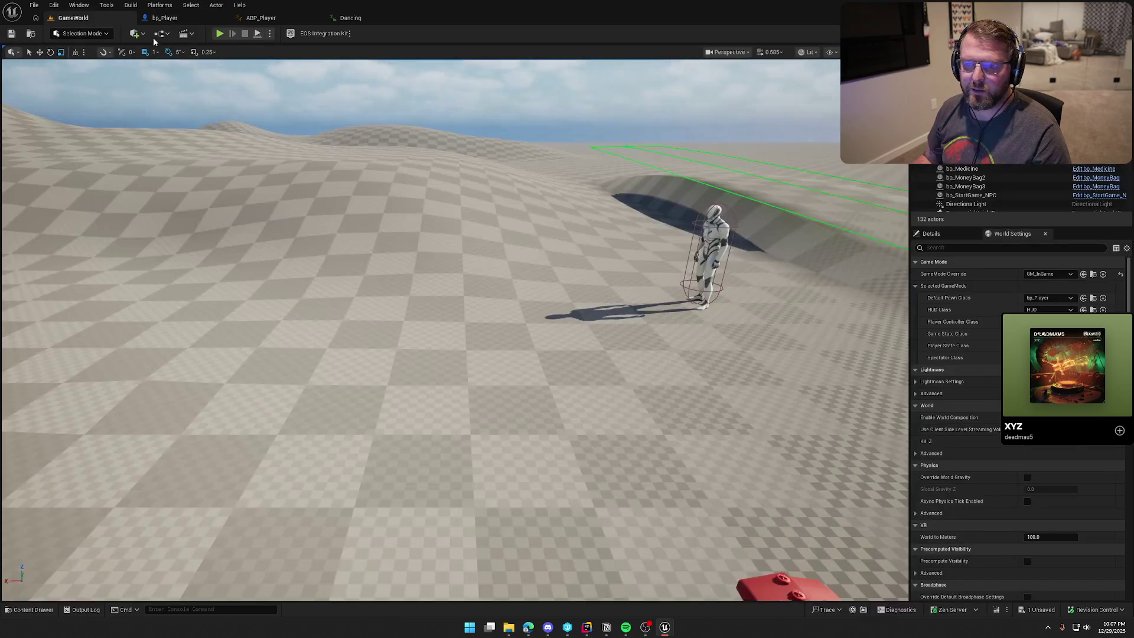
pyautogui.click(219, 34)
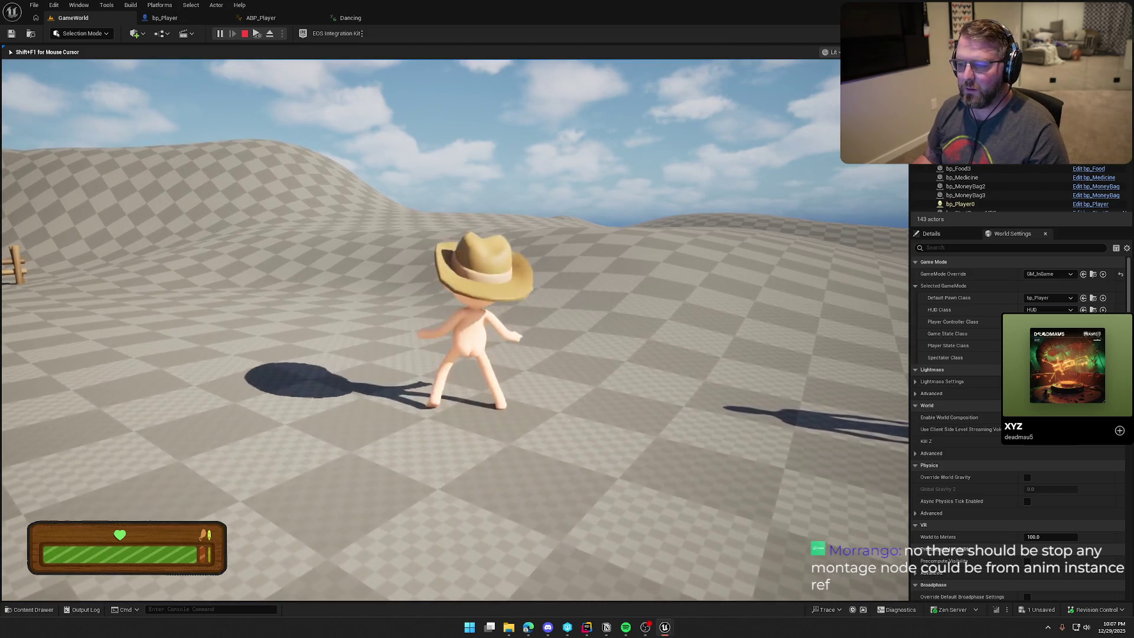
pyautogui.press('Escape')
# - Delete the Stop node, reconnect Flip Flop B to the second Play Montage, and save
pyautogui.click(165, 18)
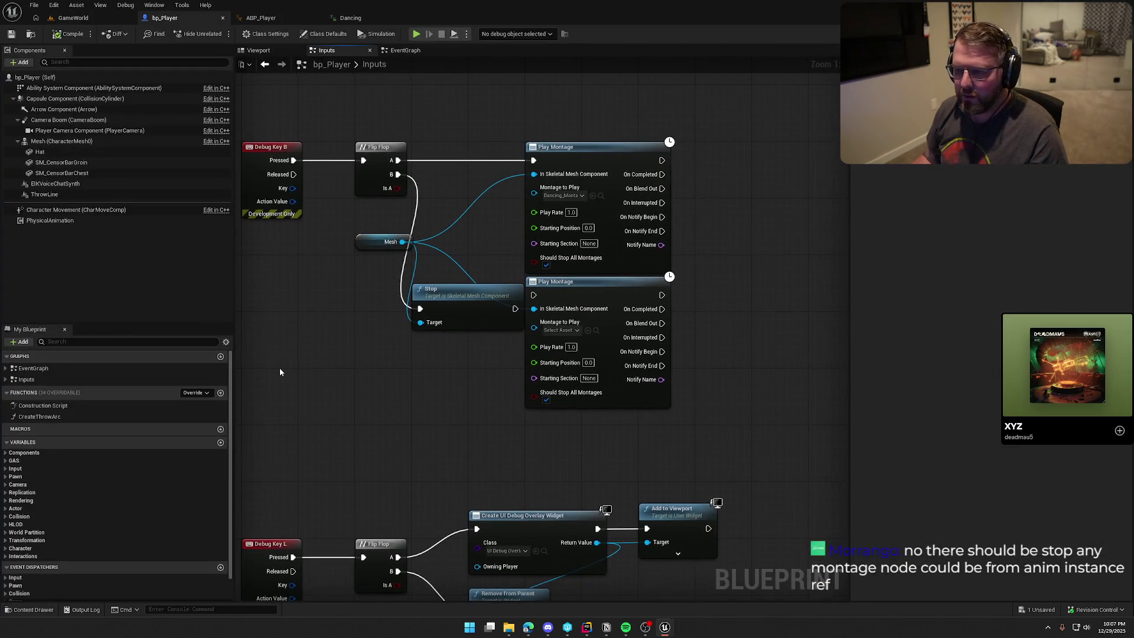
pyautogui.click(454, 307)
pyautogui.press('Delete')
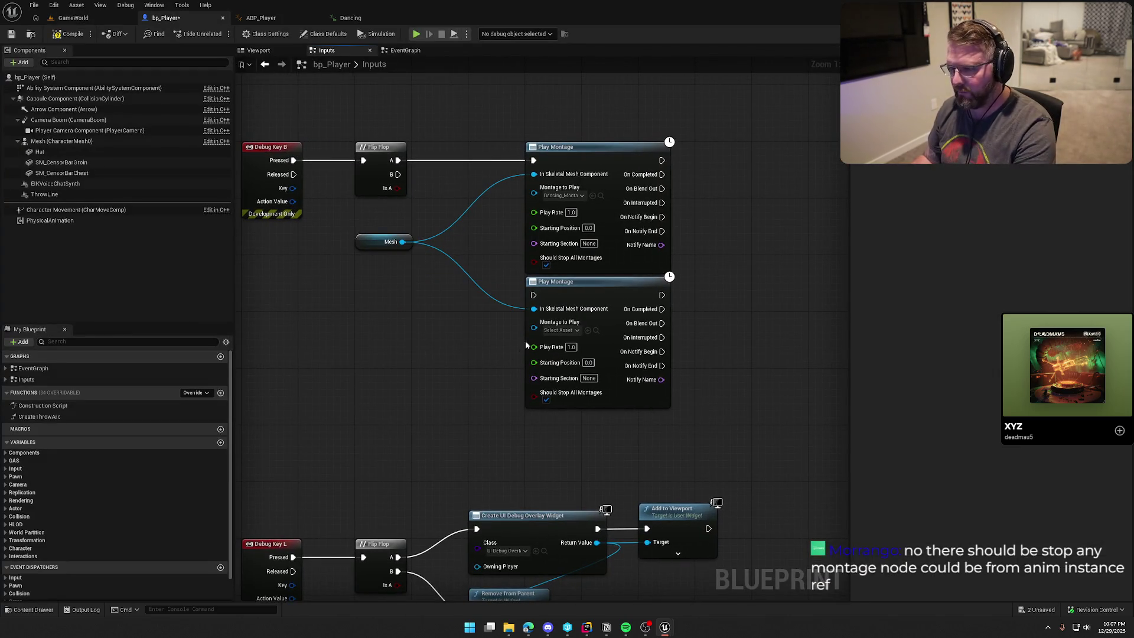
pyautogui.moveTo(398, 174); pyautogui.dragTo(534, 295)
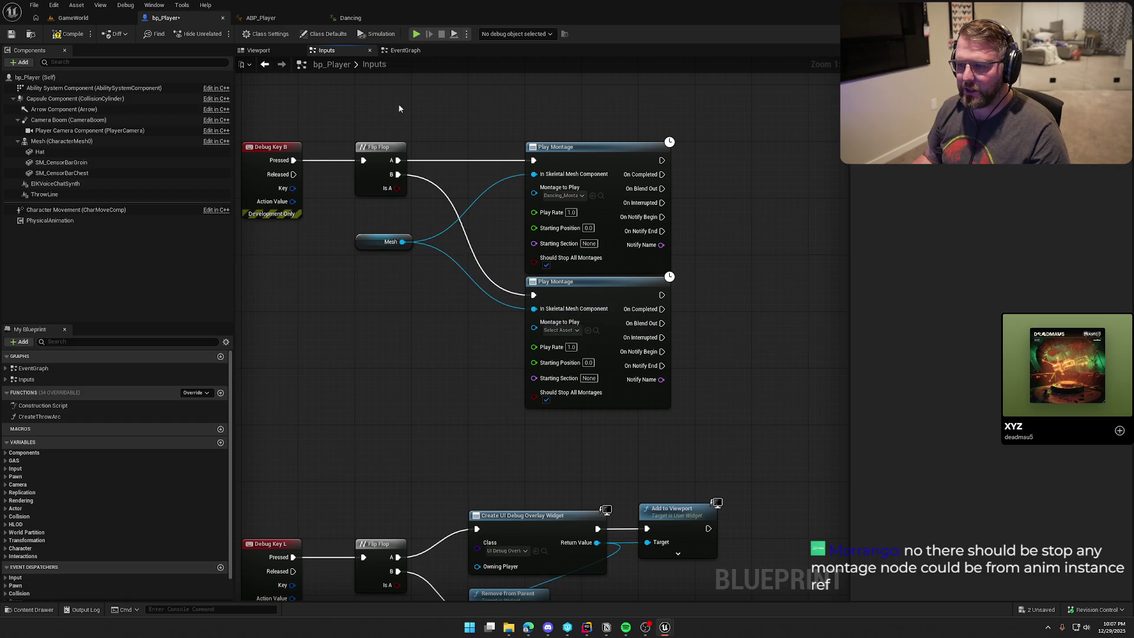
pyautogui.hotkey('ctrl', 's')
# - Put a breakpoint on the second Play Montage node and test it in play
pyautogui.click(605, 289)
pyautogui.press('F9')
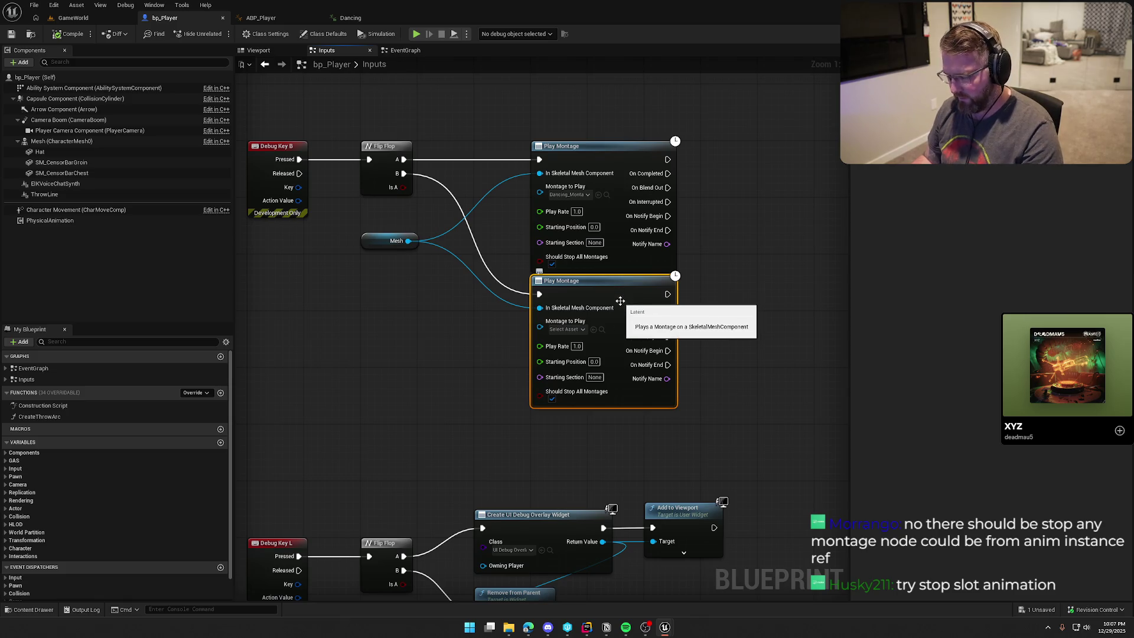
pyautogui.click(67, 18)
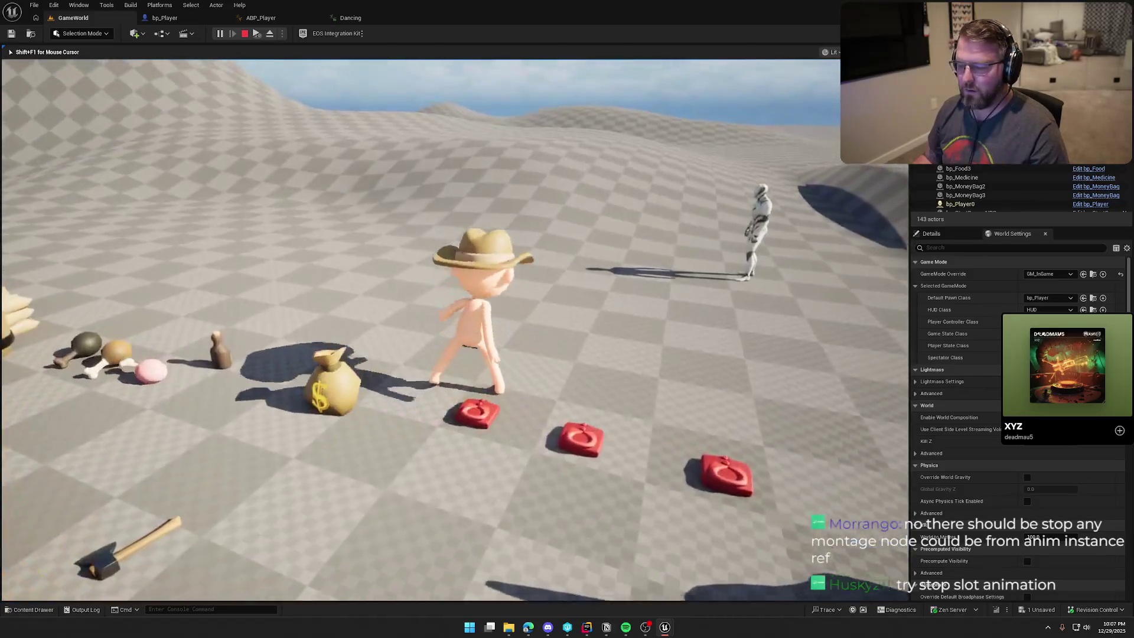
pyautogui.press('f')
pyautogui.press('Escape')
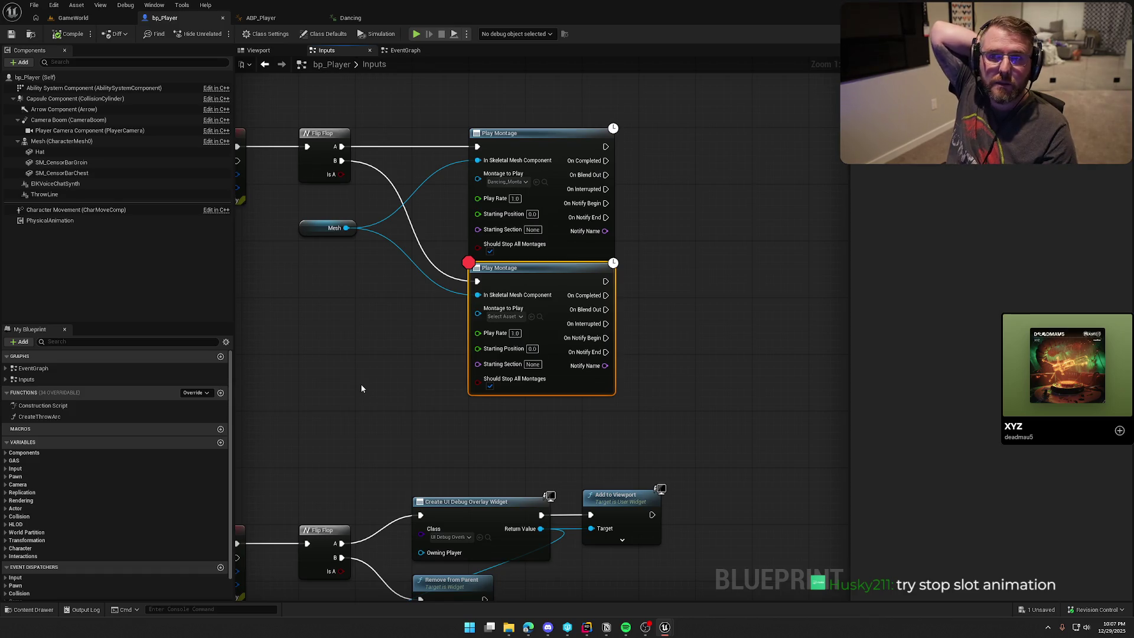
# - Add a Get Anim Instance node from Mesh after trying 'stop' and 'slot' searches
pyautogui.moveTo(358, 264)
pyautogui.mouseDown()
pyautogui.moveTo(426, 279)
pyautogui.moveTo(437, 306)
pyautogui.mouseUp()
pyautogui.write('s')
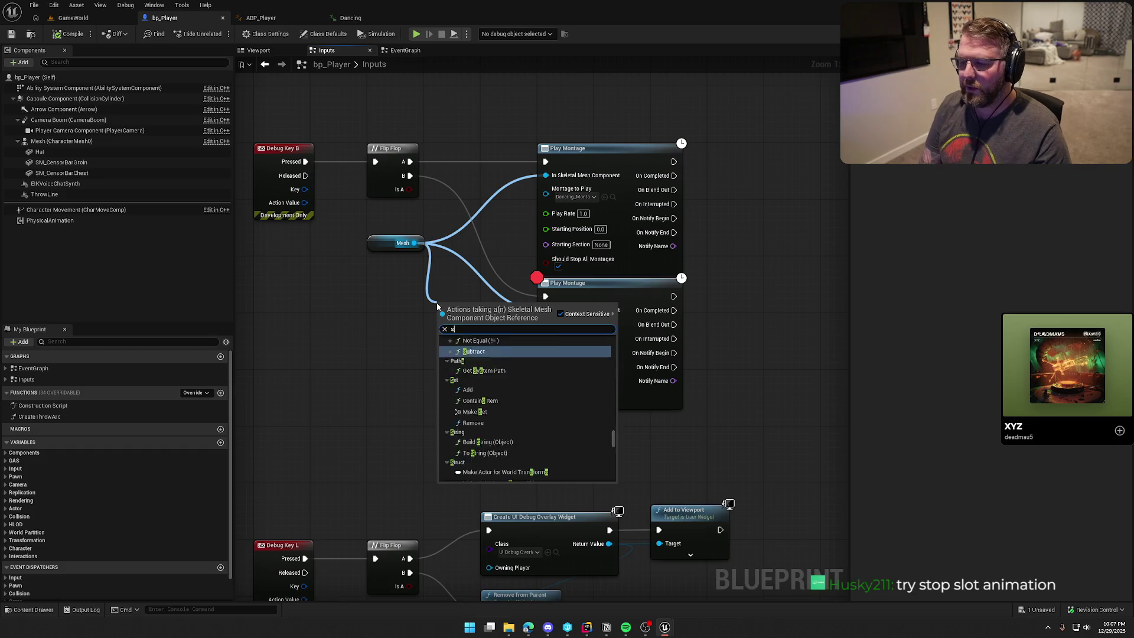
pyautogui.write('lot')
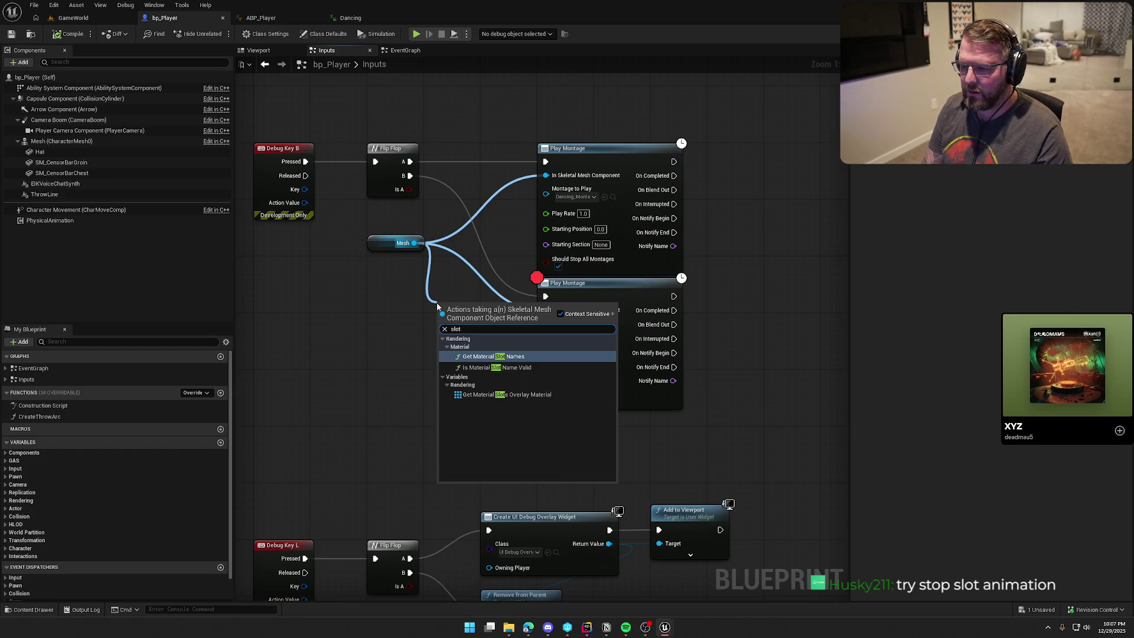
pyautogui.press('BackSpace')
pyautogui.press('BackSpace')
pyautogui.press('BackSpace')
pyautogui.press('Escape')
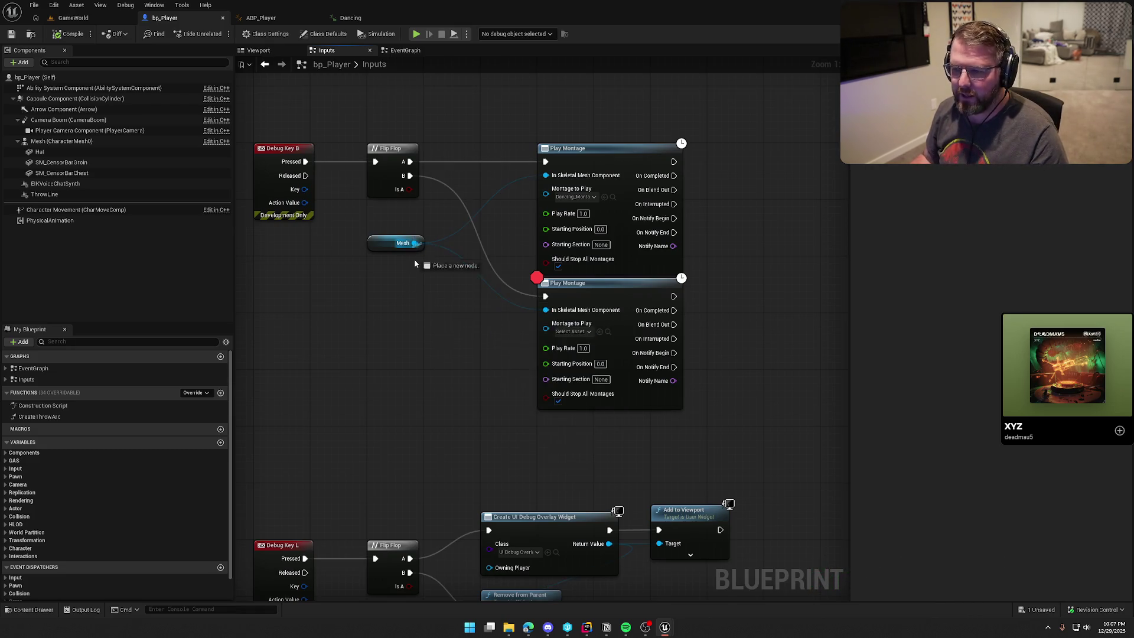
pyautogui.moveTo(415, 243); pyautogui.dragTo(414, 271)
pyautogui.write('get anim')
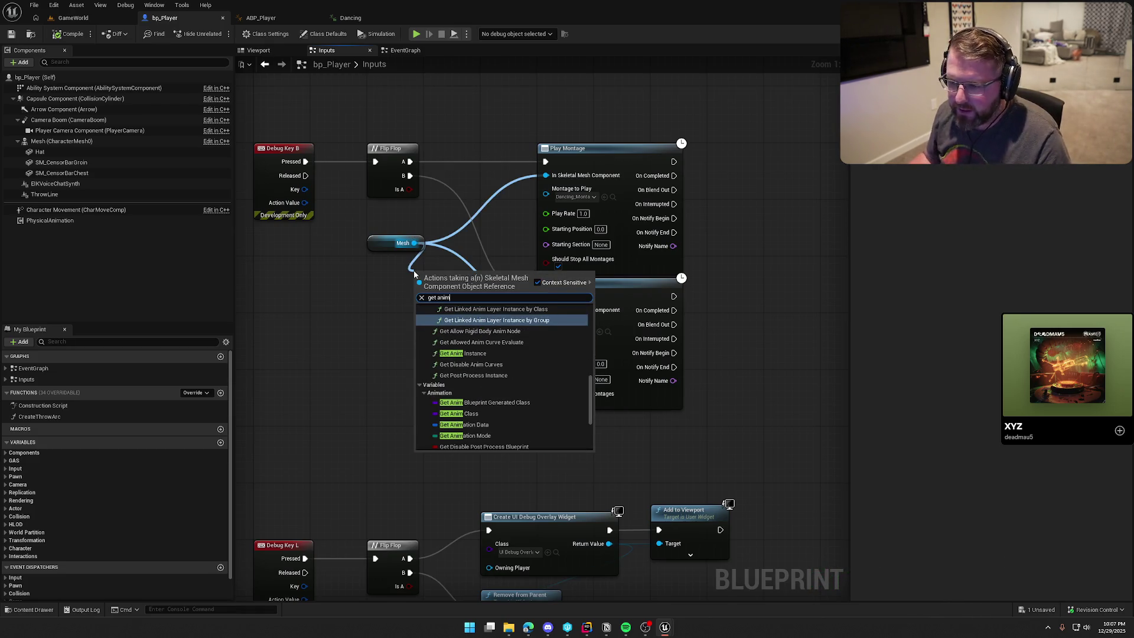
pyautogui.click(463, 353)
# - Replace the second Play Montage with a Montage Stop on the anim instance, fed by Flip Flop B
pyautogui.moveTo(464, 296); pyautogui.dragTo(438, 327)
pyautogui.write('stop')
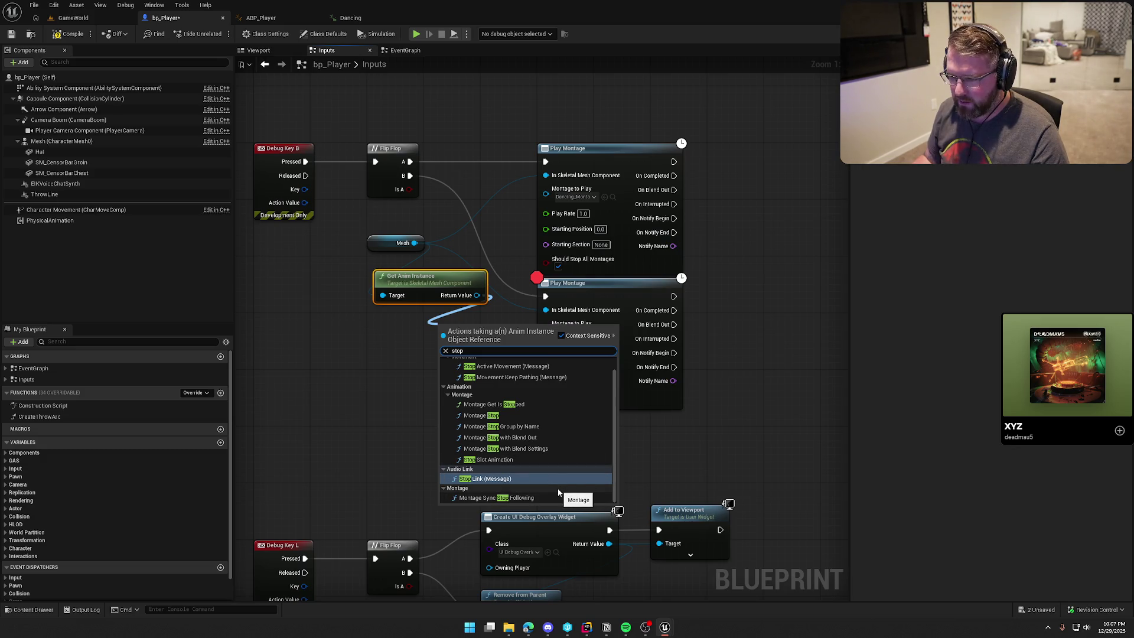
pyautogui.click(505, 416)
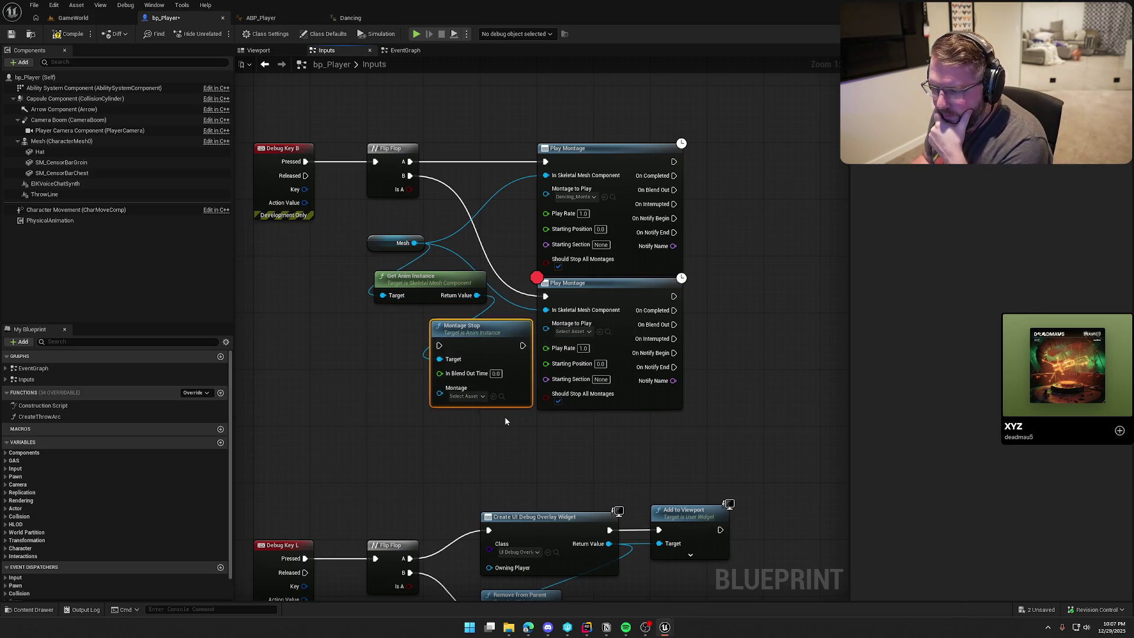
pyautogui.click(617, 298)
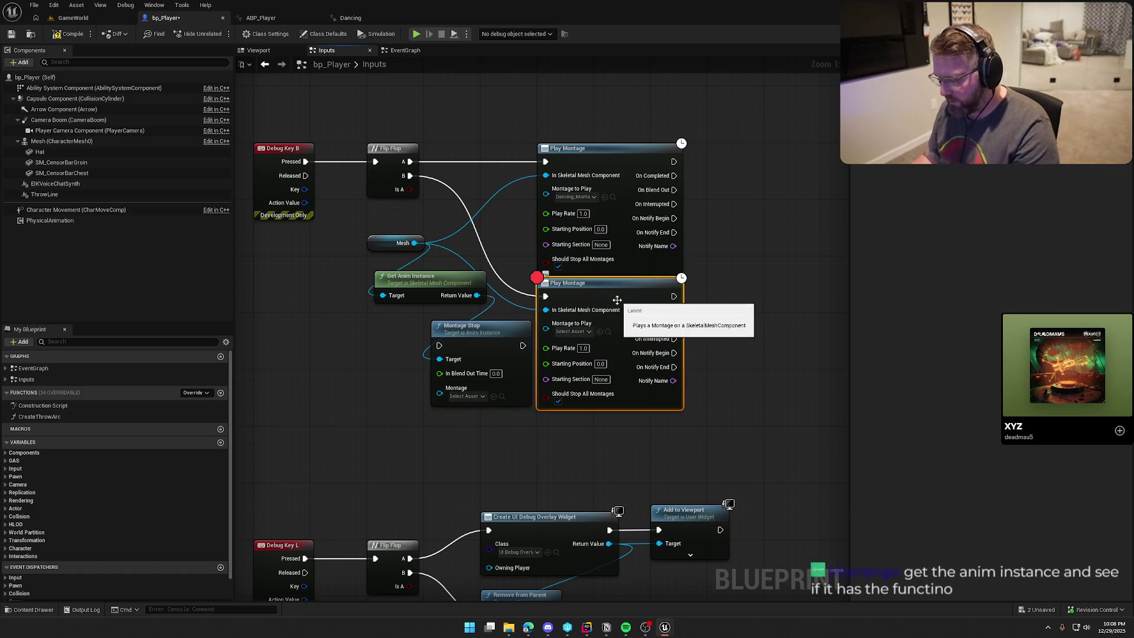
pyautogui.press('Delete')
pyautogui.moveTo(439, 346); pyautogui.dragTo(409, 175)
pyautogui.moveTo(479, 323); pyautogui.dragTo(584, 288)
# - Set Montage Stop to Dancing_Montage and go back to the GameWorld level
pyautogui.click(576, 361)
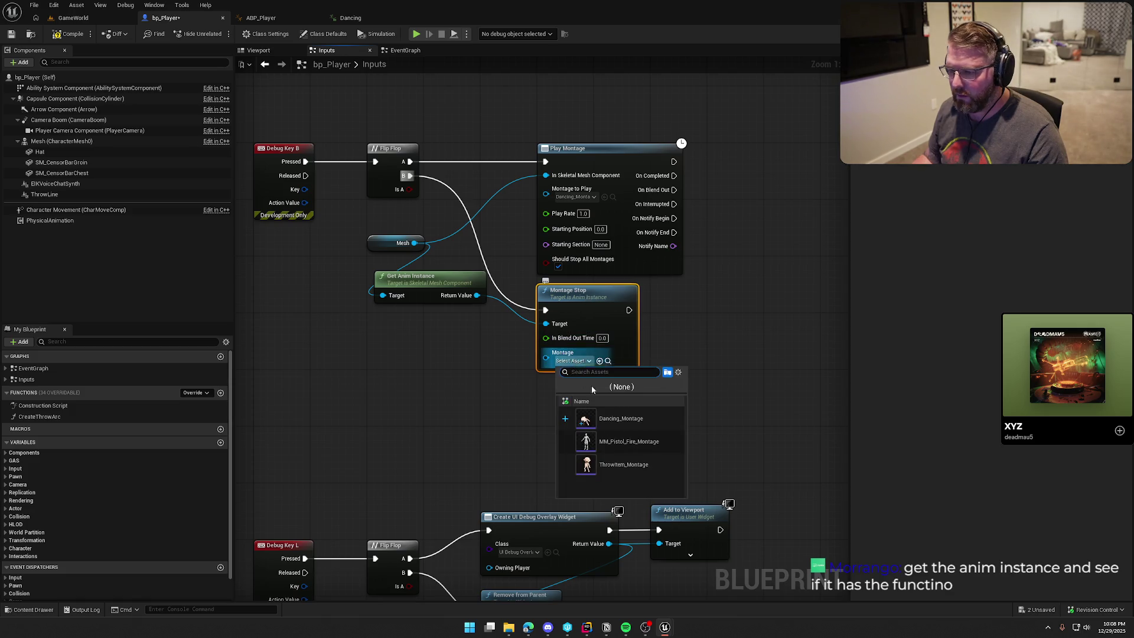
pyautogui.click(620, 419)
pyautogui.click(498, 410)
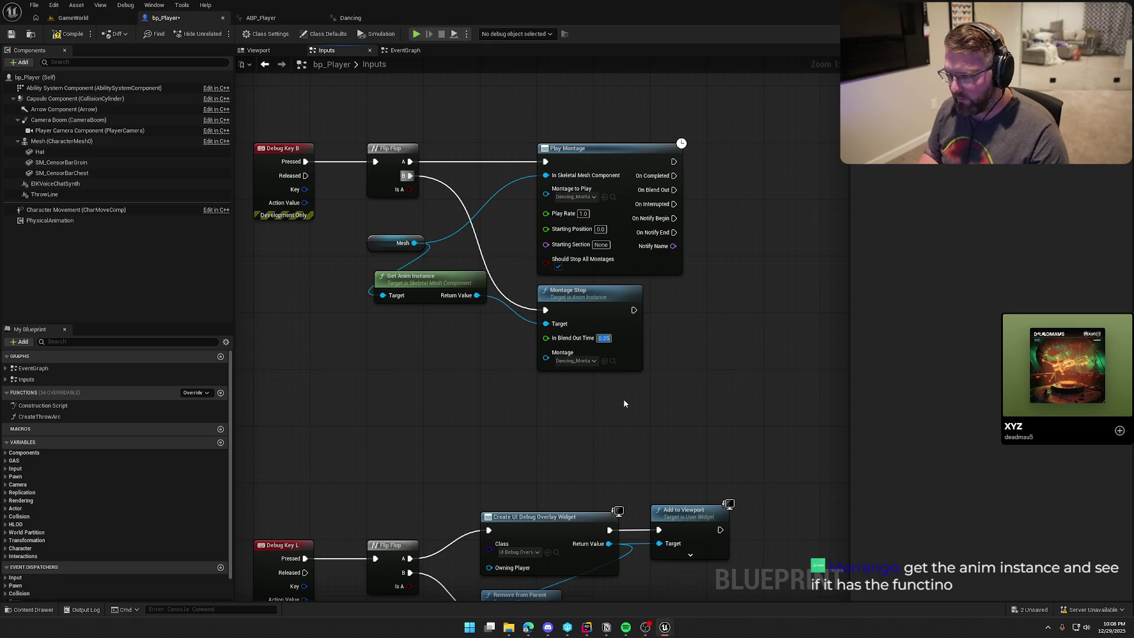
pyautogui.click(74, 18)
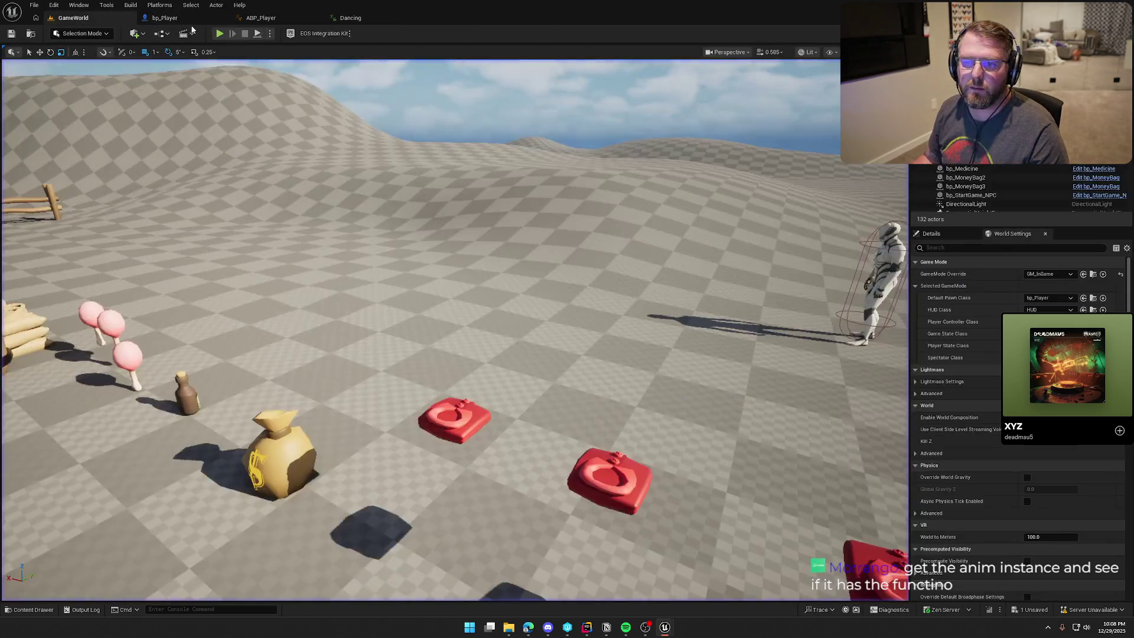
pyautogui.click(219, 34)
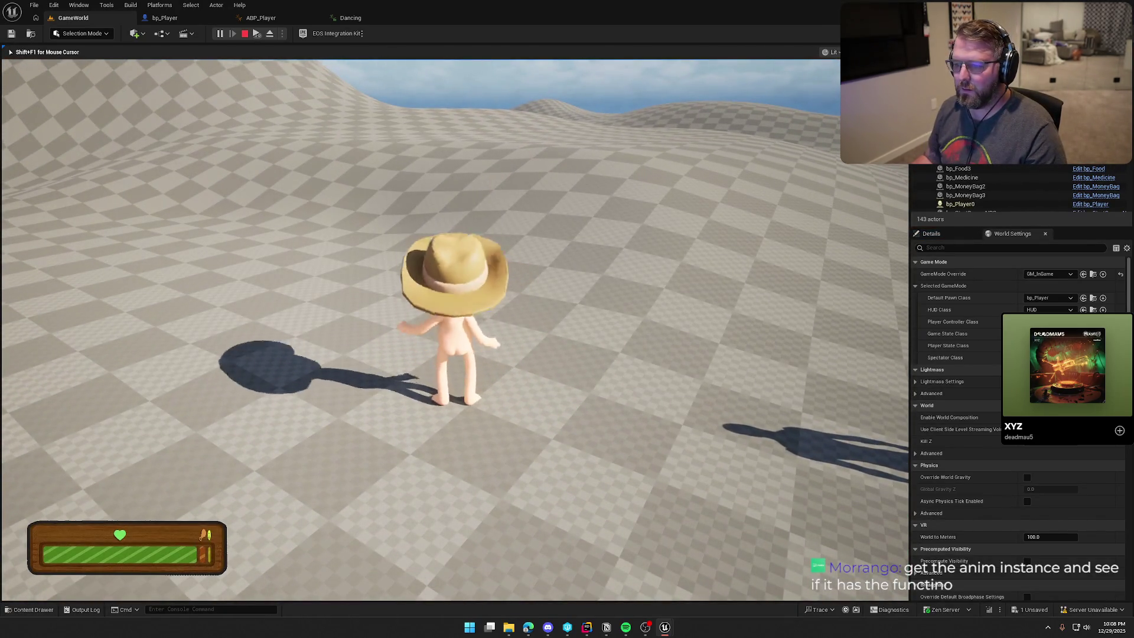
pyautogui.press('a')
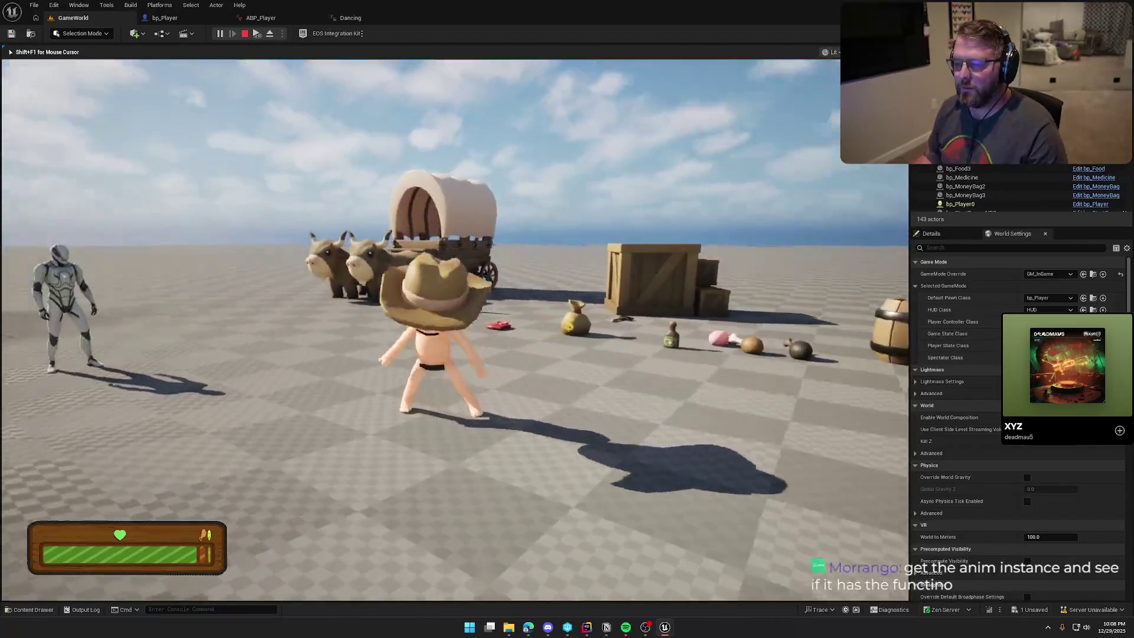
pyautogui.press('s')
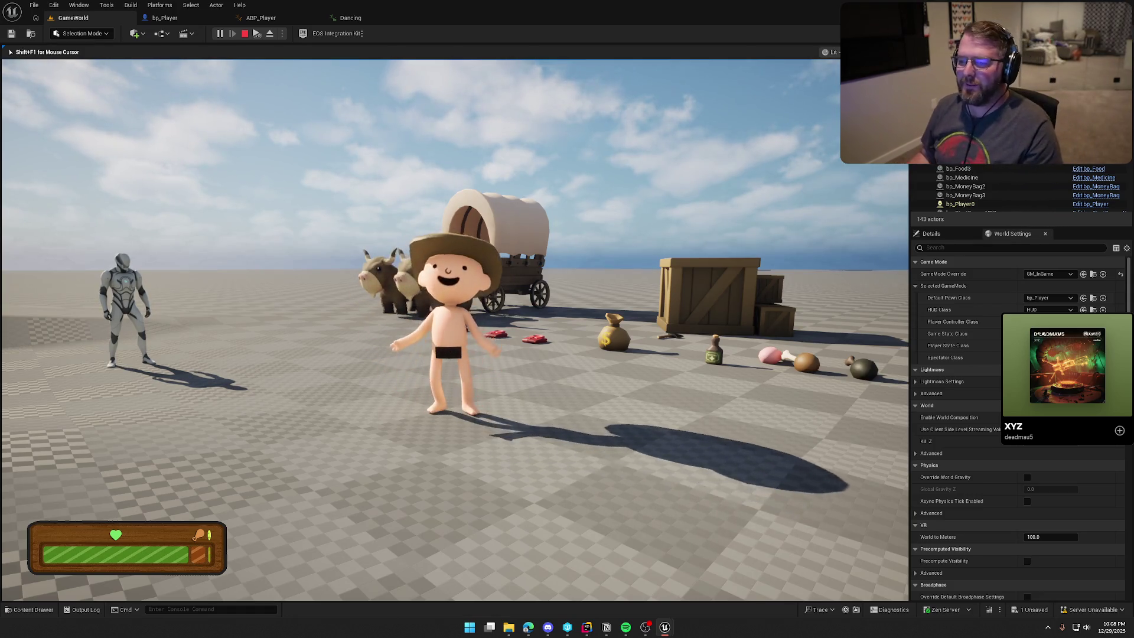
pyautogui.press('w')
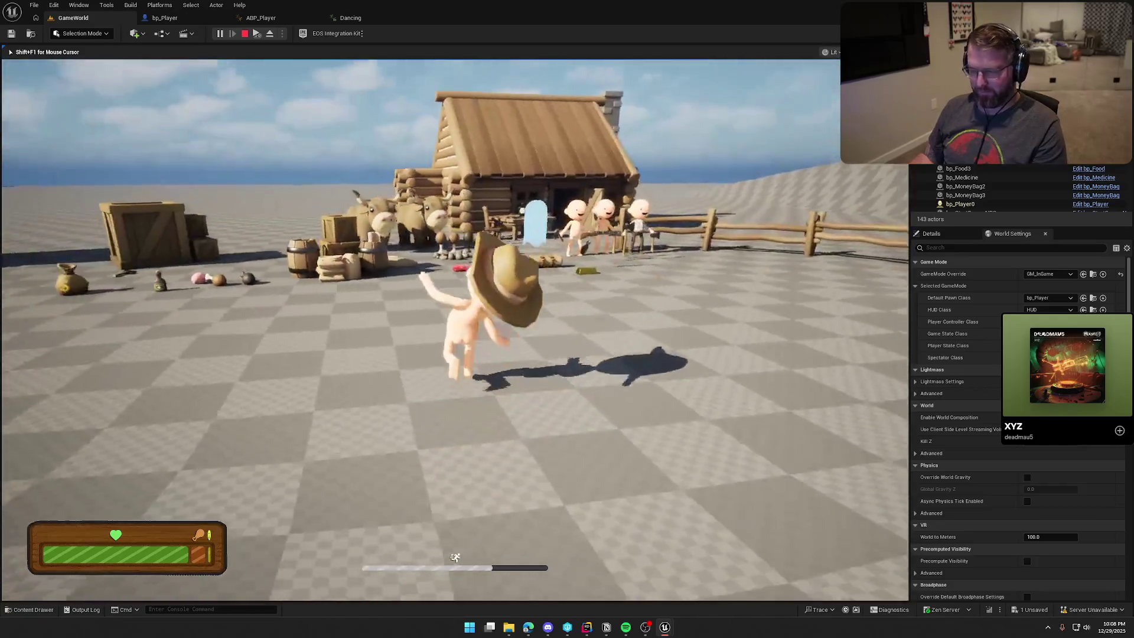
pyautogui.press('w')
pyautogui.press('w')
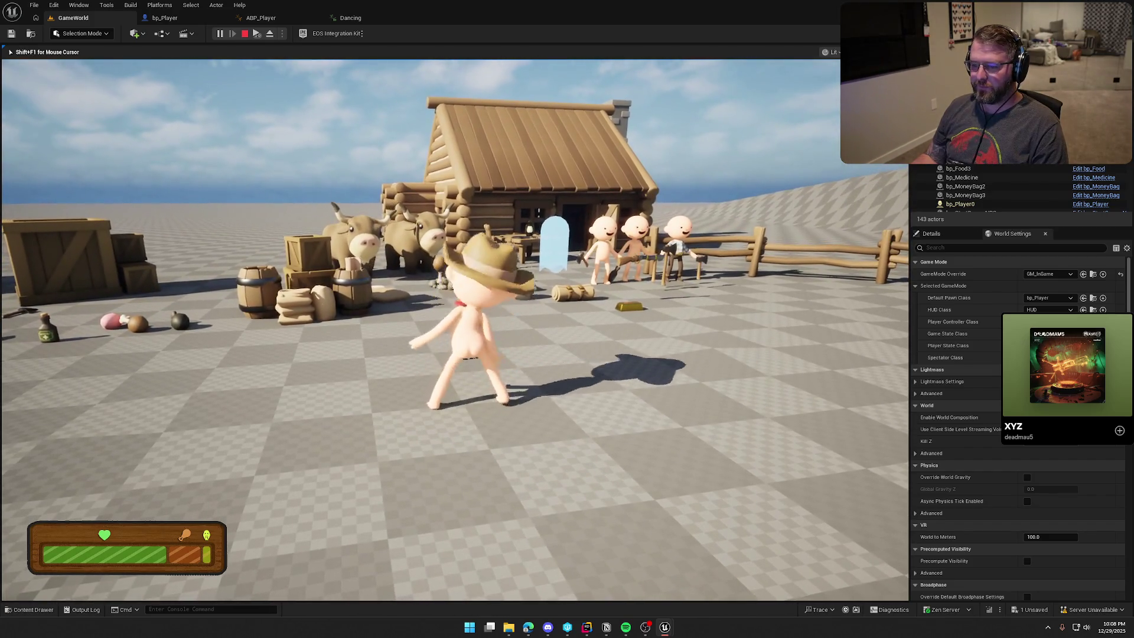
pyautogui.hotkey('shift', 'w')
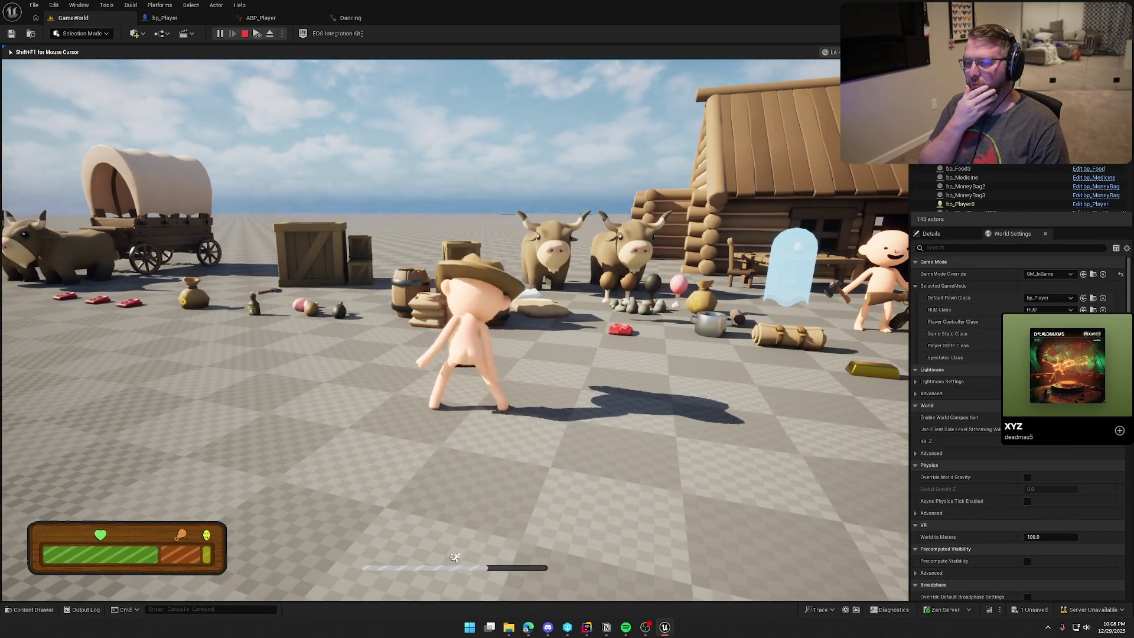
pyautogui.press('Escape')
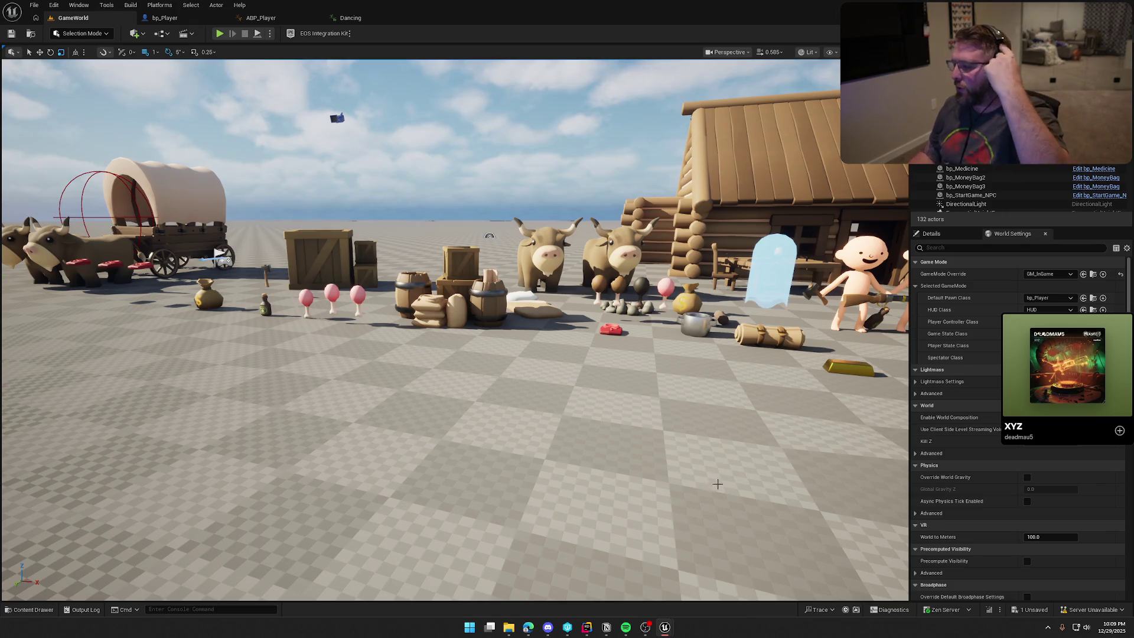
pyautogui.moveTo(530, 625)
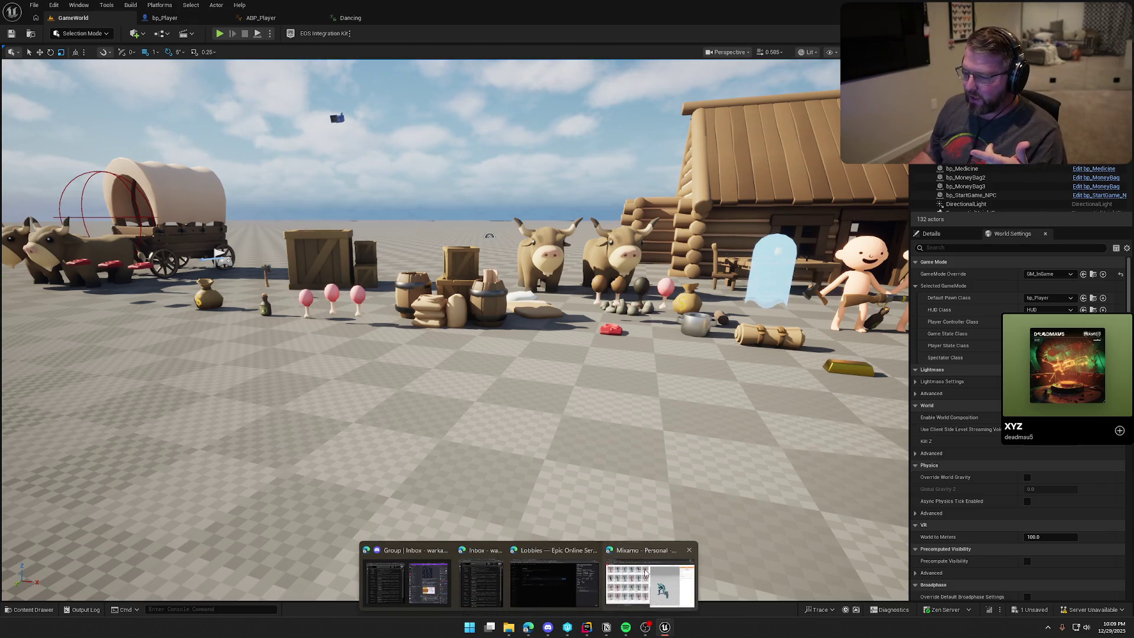
# - Bring up Mixamo in Edge, preview House Dancing, and reload the 'Dance' results
pyautogui.click(649, 575)
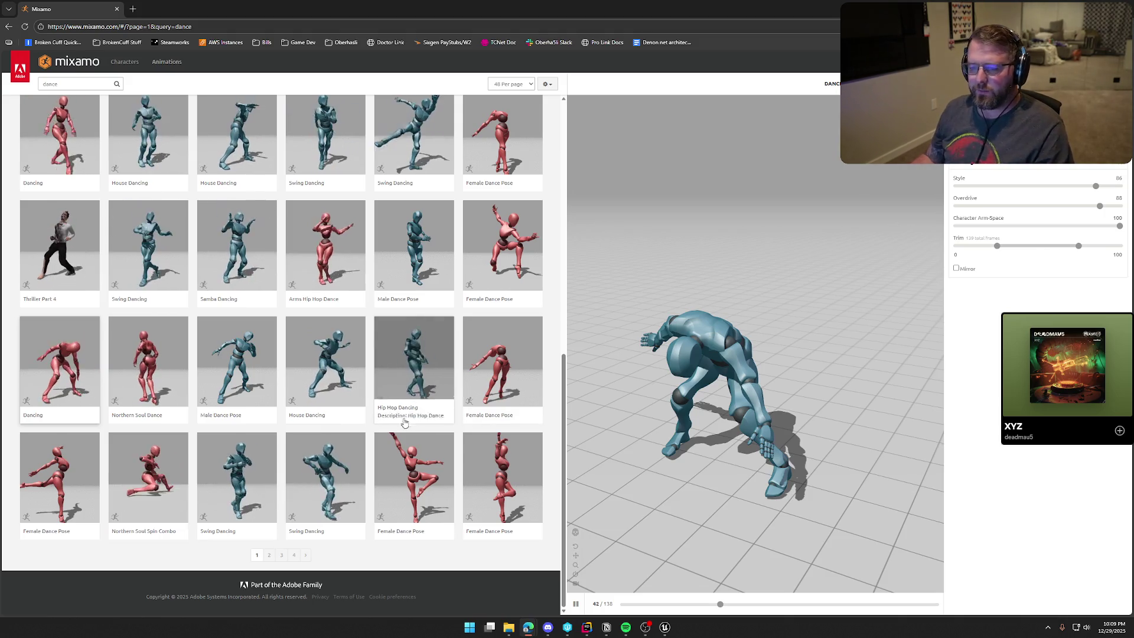
pyautogui.click(336, 366)
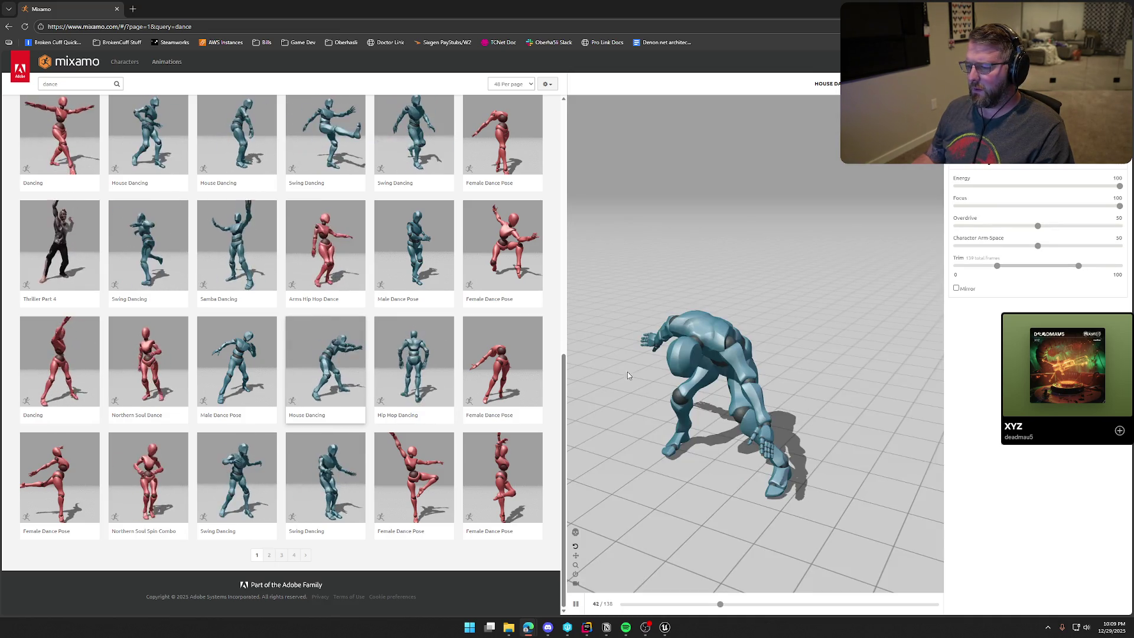
pyautogui.click(26, 27)
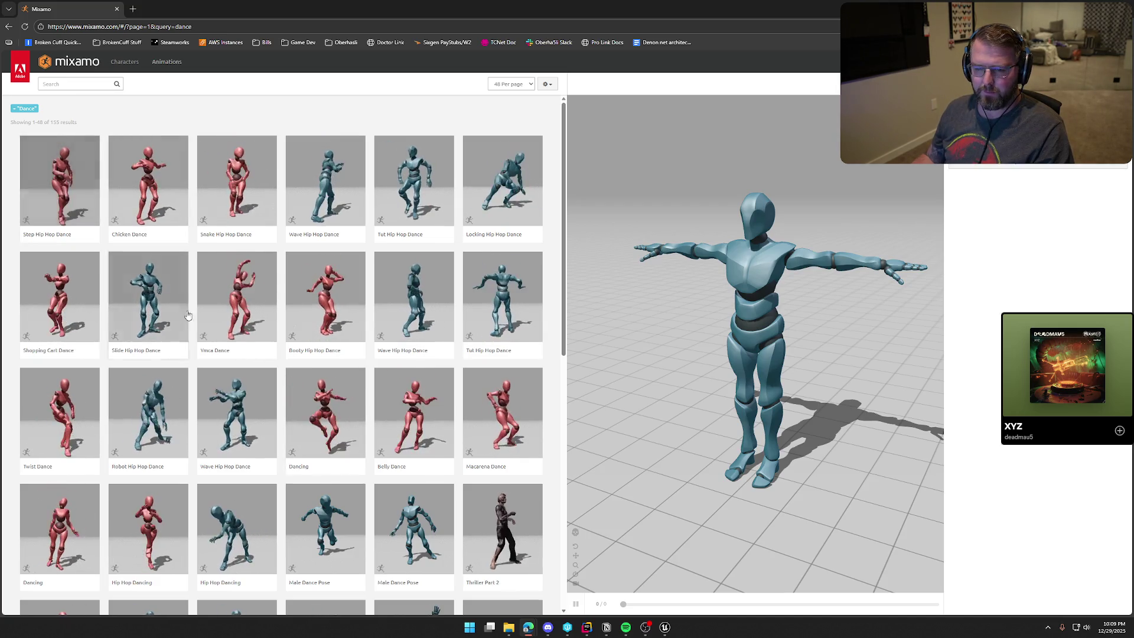
# - Preview Slide Hip Hop, House Dancing, Swing Dancing and Hip Hop Dancing animations
pyautogui.scroll(-2, 148, 207)
pyautogui.click(143, 215)
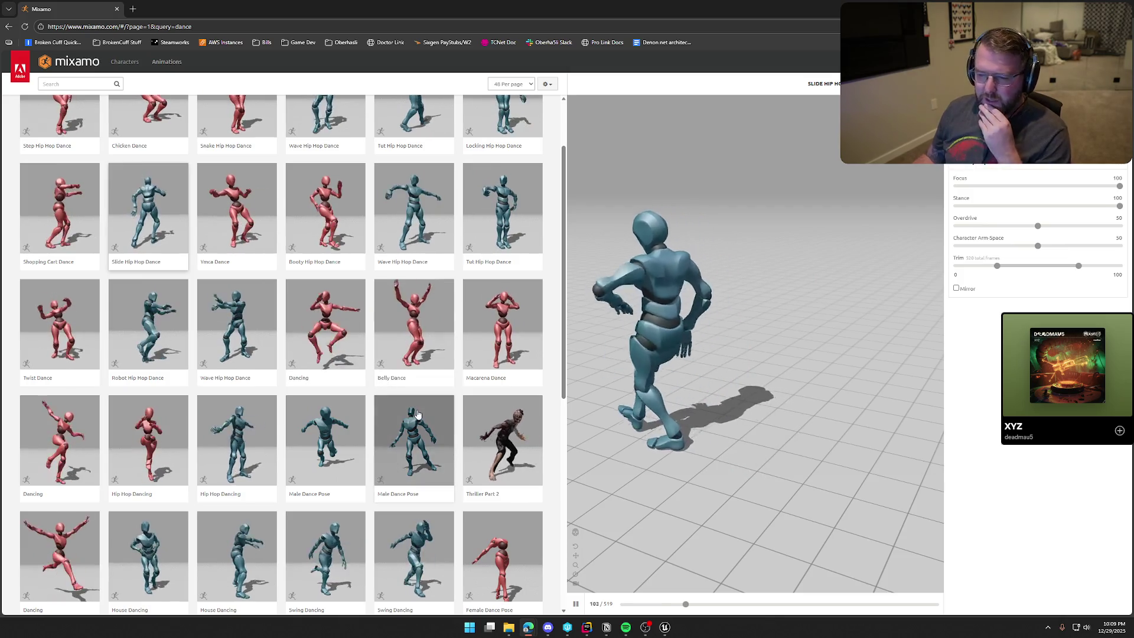
pyautogui.scroll(-2, 399, 392)
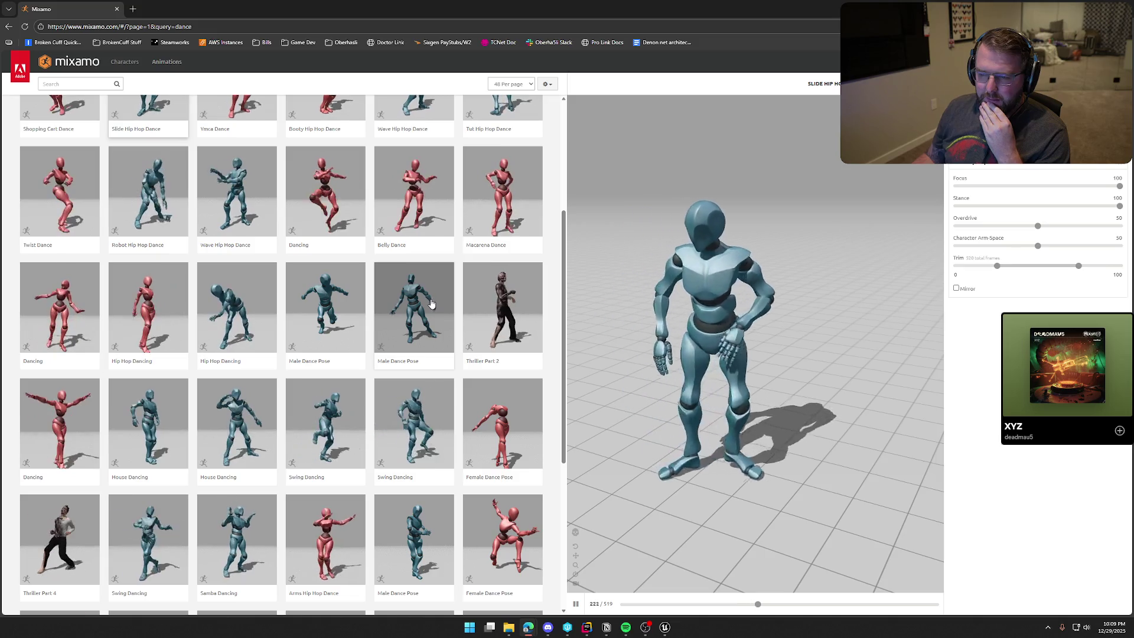
pyautogui.scroll(-1, 254, 238)
pyautogui.scroll(-2, 248, 230)
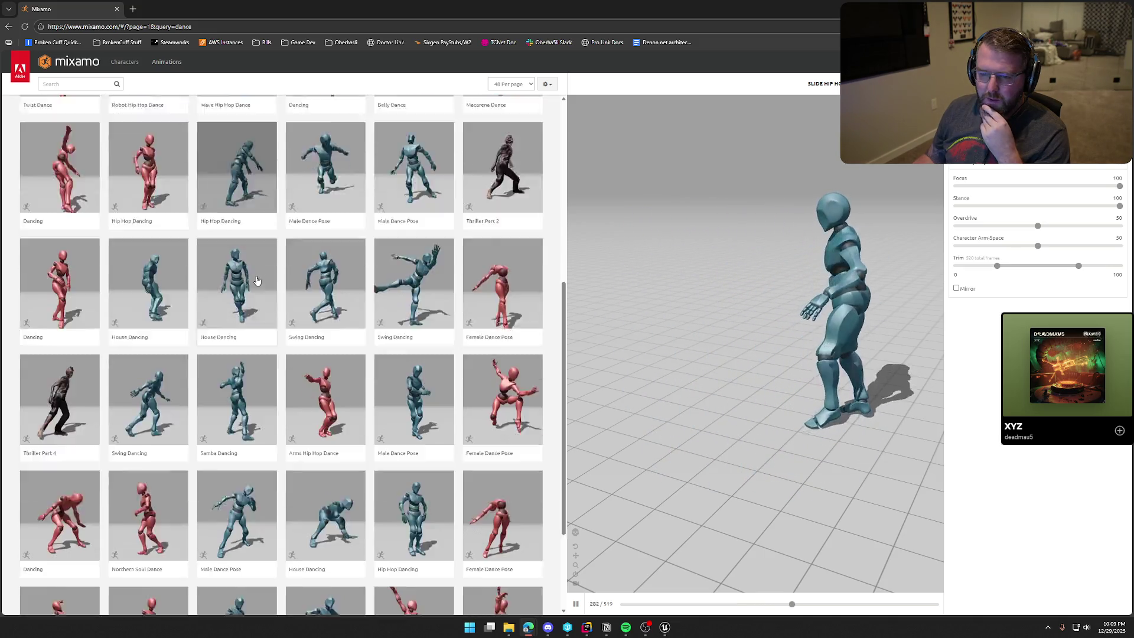
pyautogui.click(235, 214)
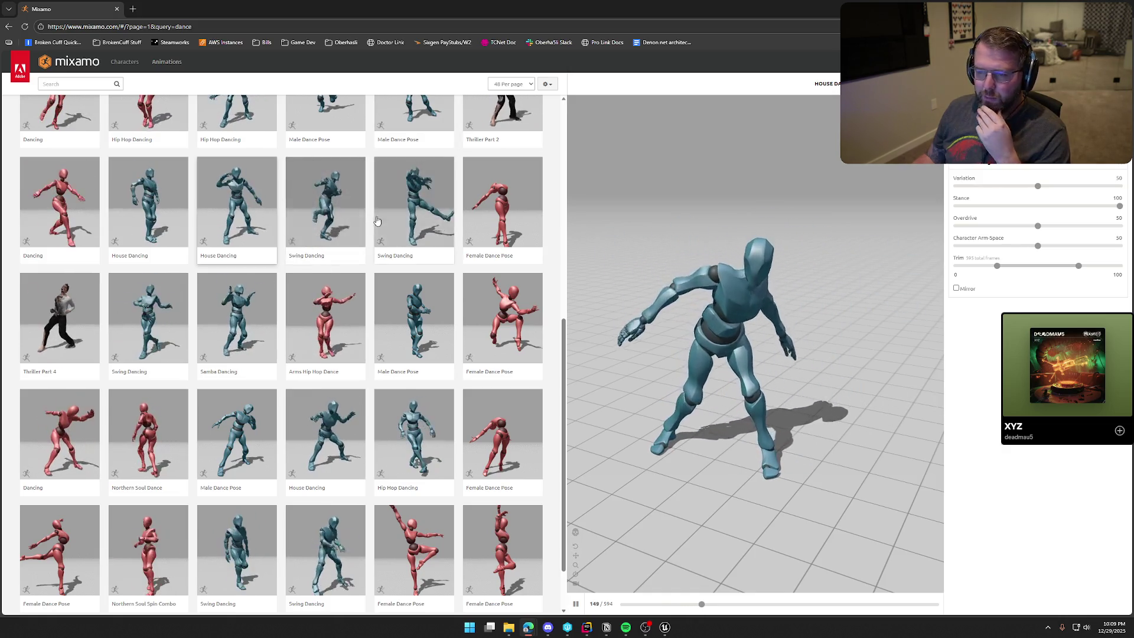
pyautogui.scroll(-2, 386, 362)
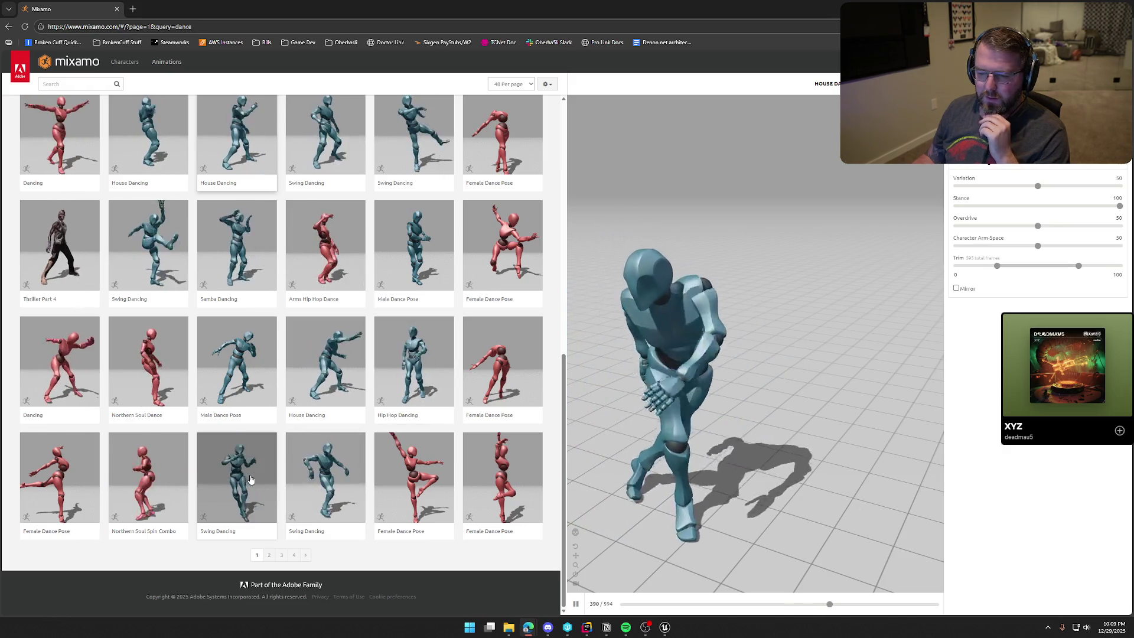
pyautogui.click(315, 476)
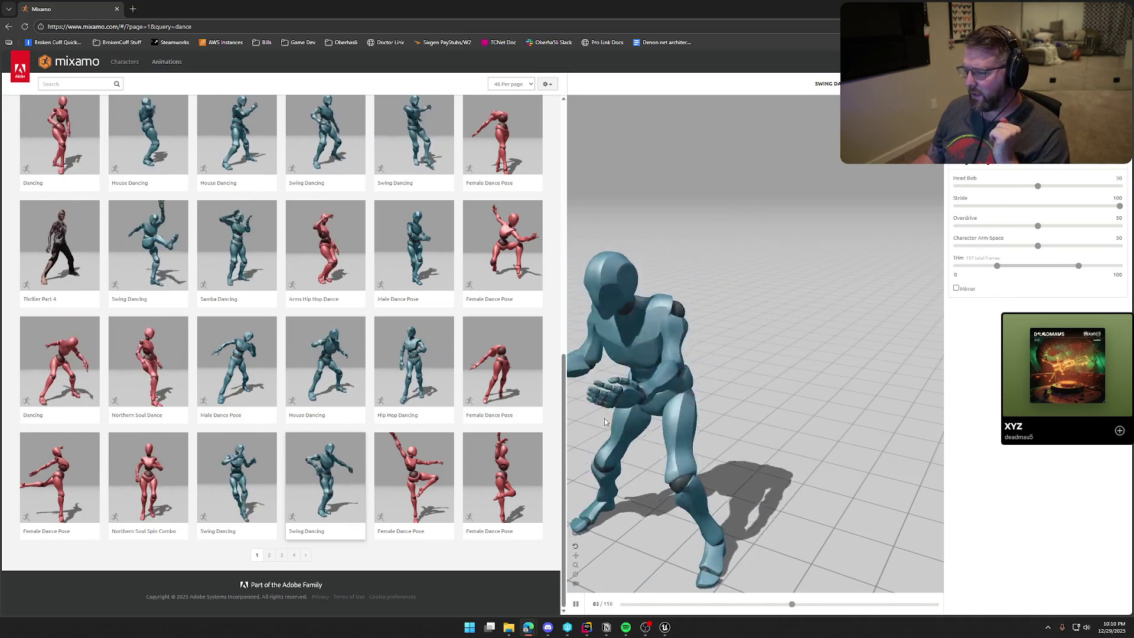
pyautogui.click(410, 360)
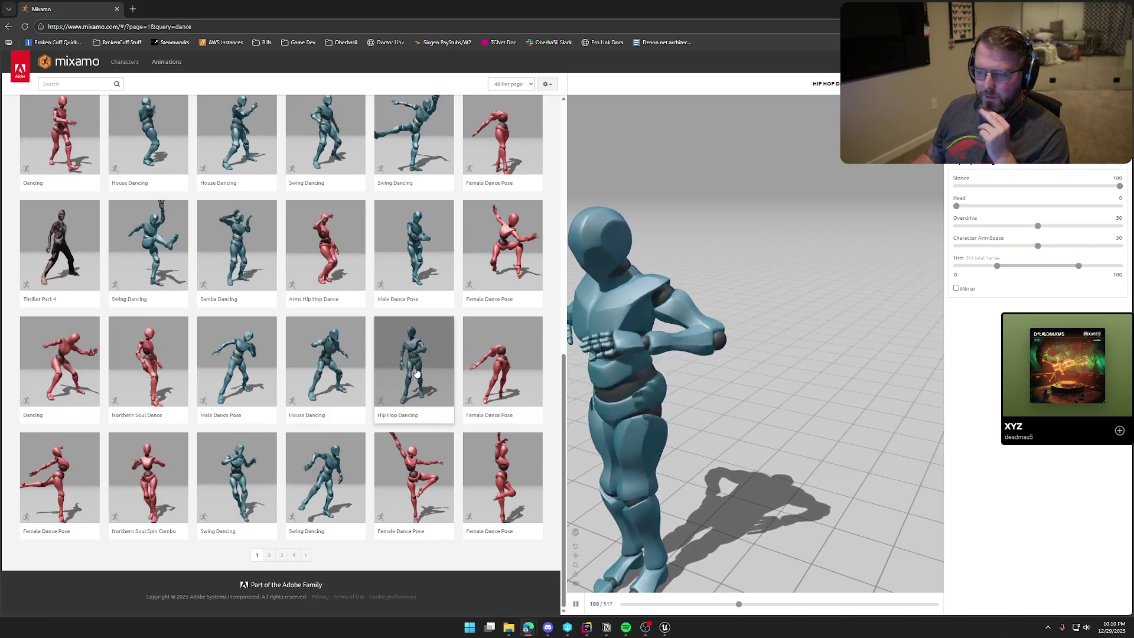
# - Preview Step Hip Hop, Tut Hip Hop, Booty Hip Hop, and finally Twist Dance
pyautogui.scroll(3, 415, 372)
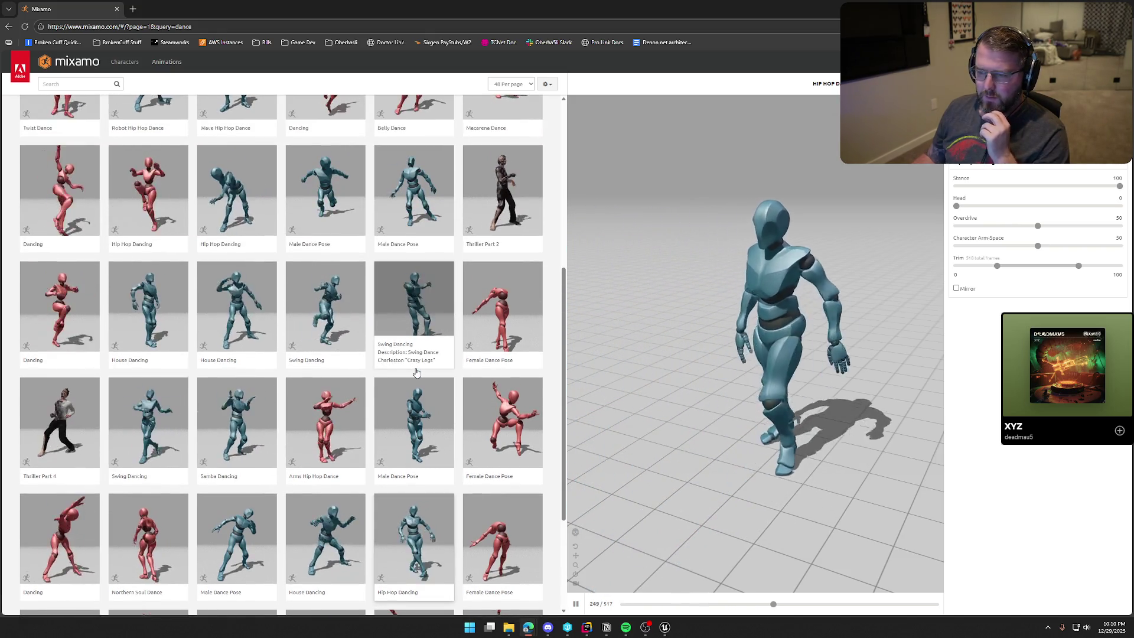
pyautogui.scroll(3, 364, 390)
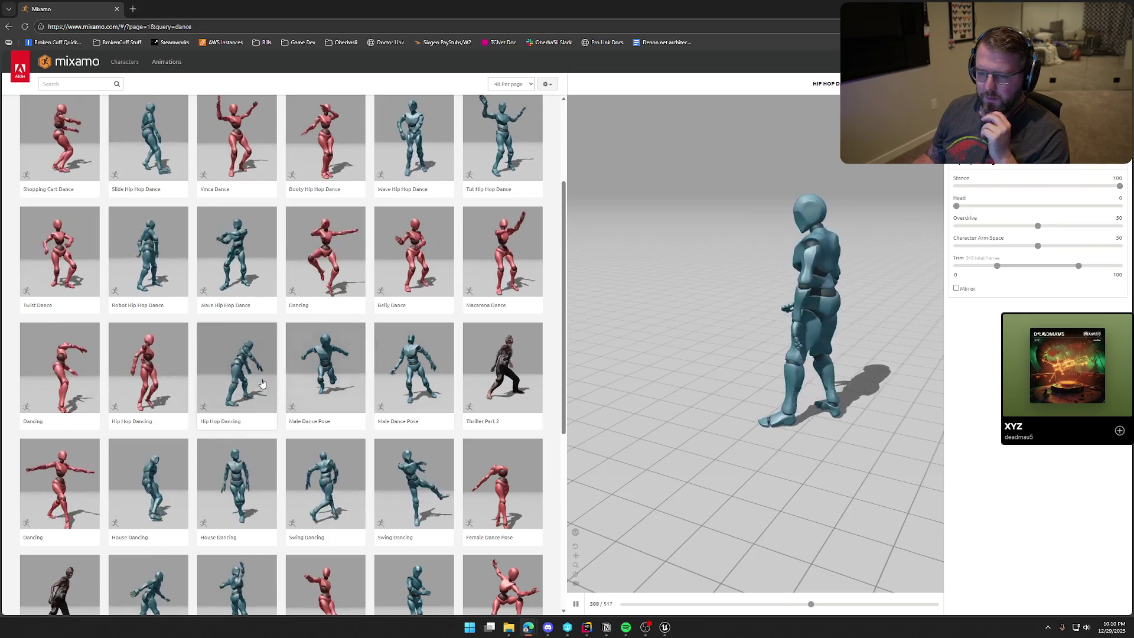
pyautogui.scroll(2, 254, 383)
pyautogui.scroll(1, 254, 383)
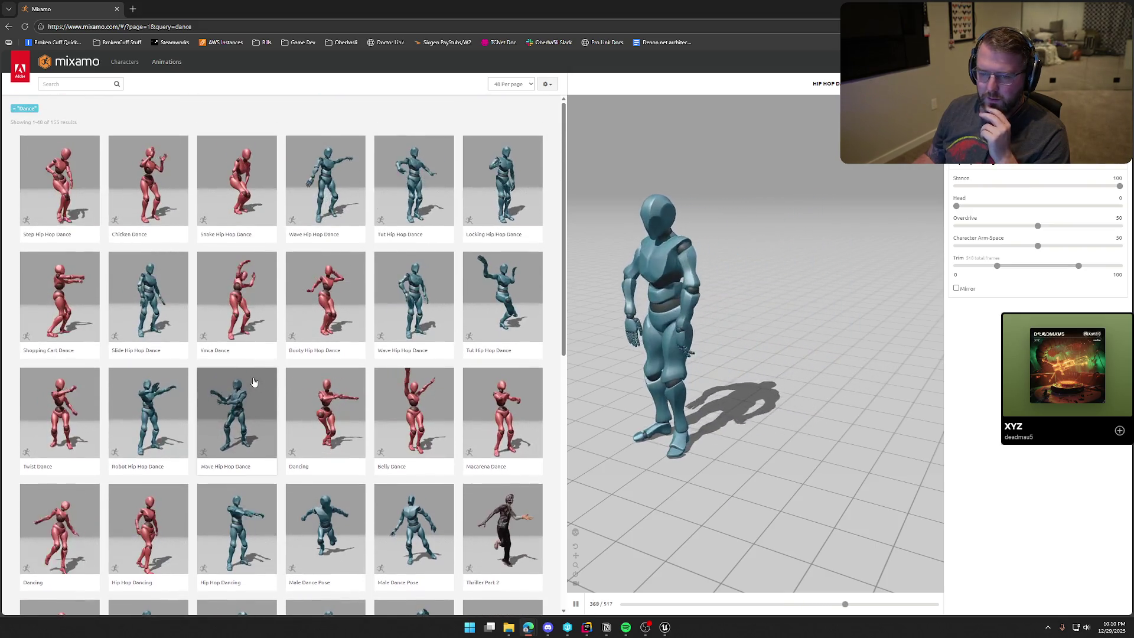
pyautogui.click(66, 192)
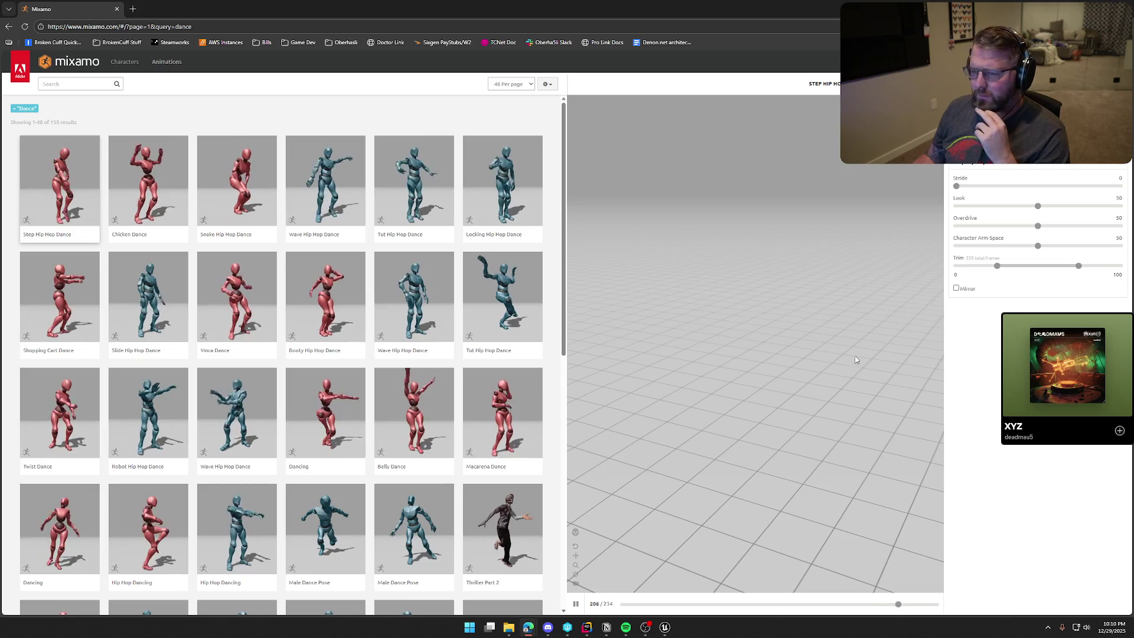
pyautogui.click(414, 199)
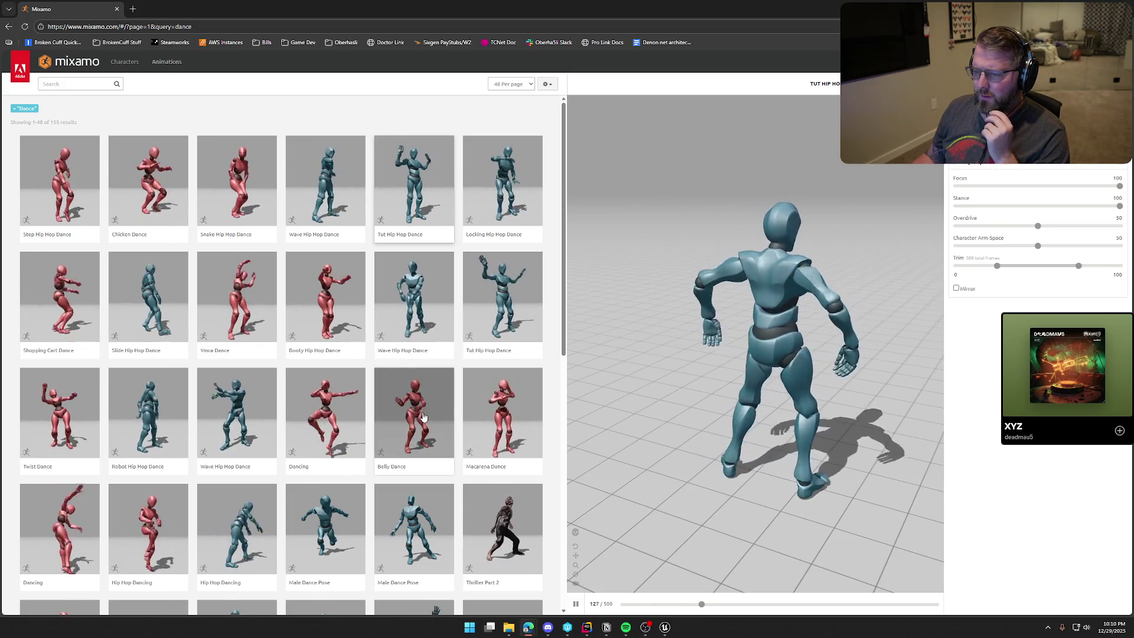
pyautogui.click(344, 298)
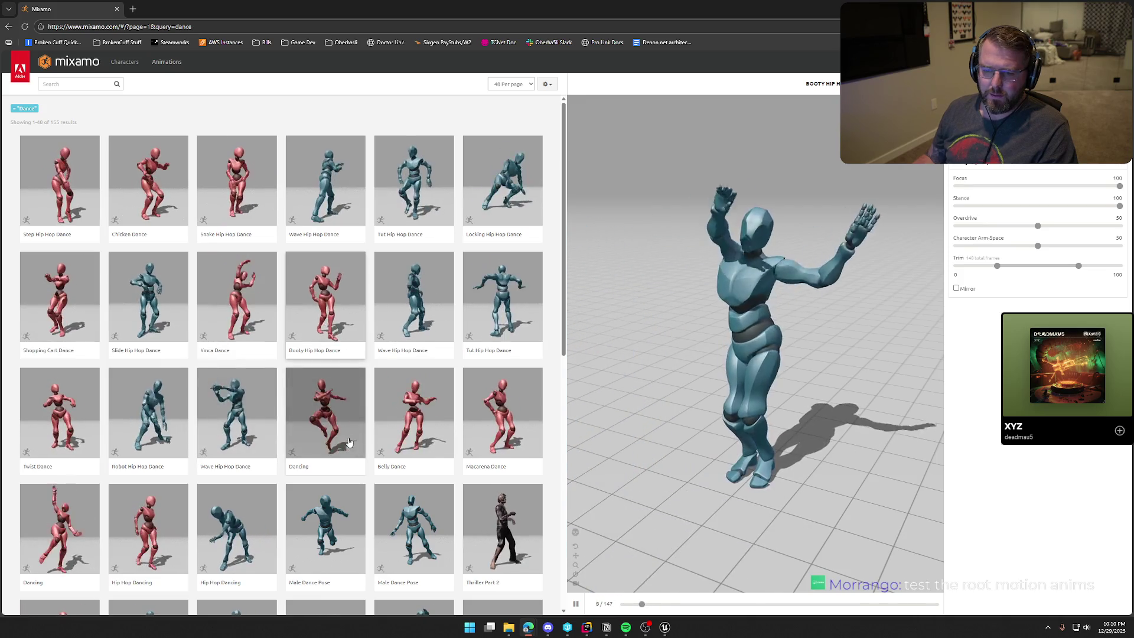
pyautogui.scroll(-2, 368, 427)
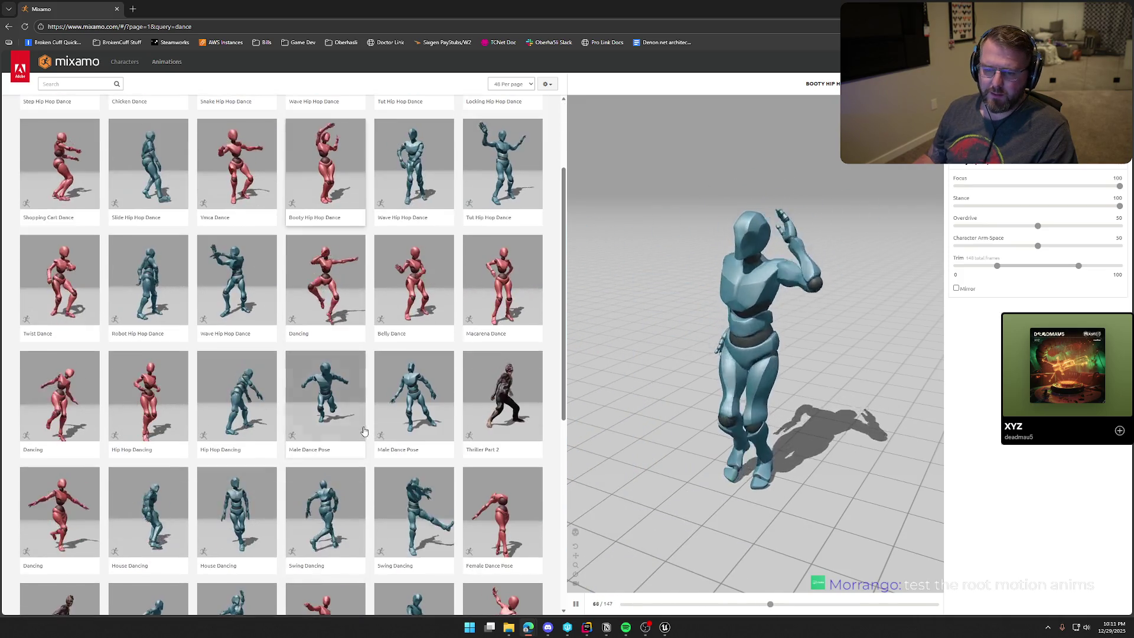
pyautogui.click(77, 286)
pyautogui.scroll(-4, 397, 445)
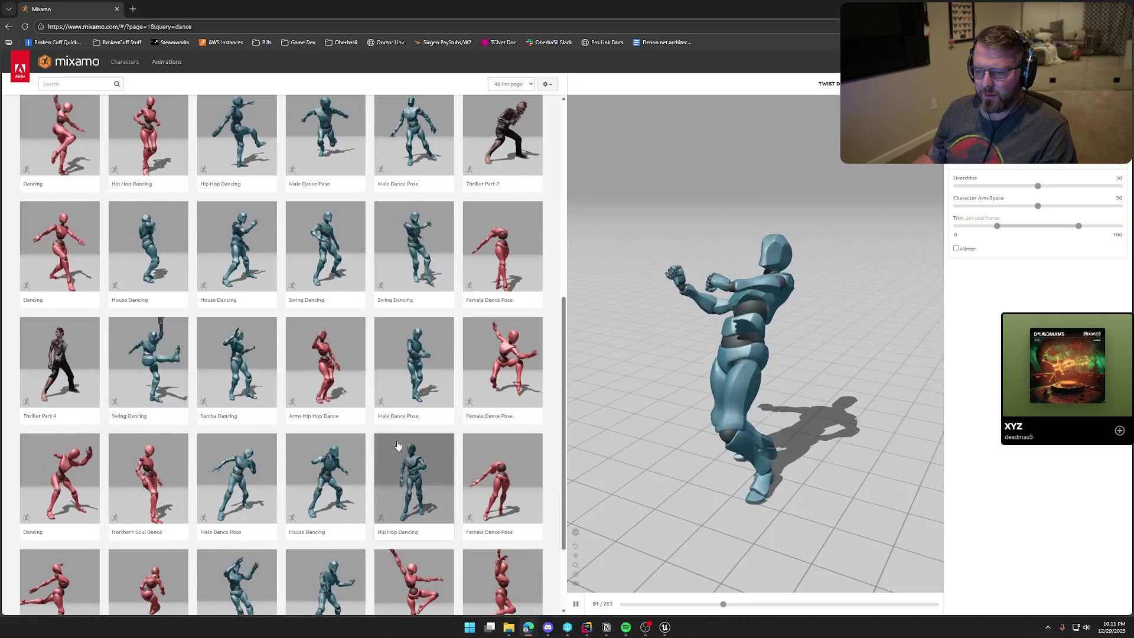
pyautogui.scroll(-2, 397, 445)
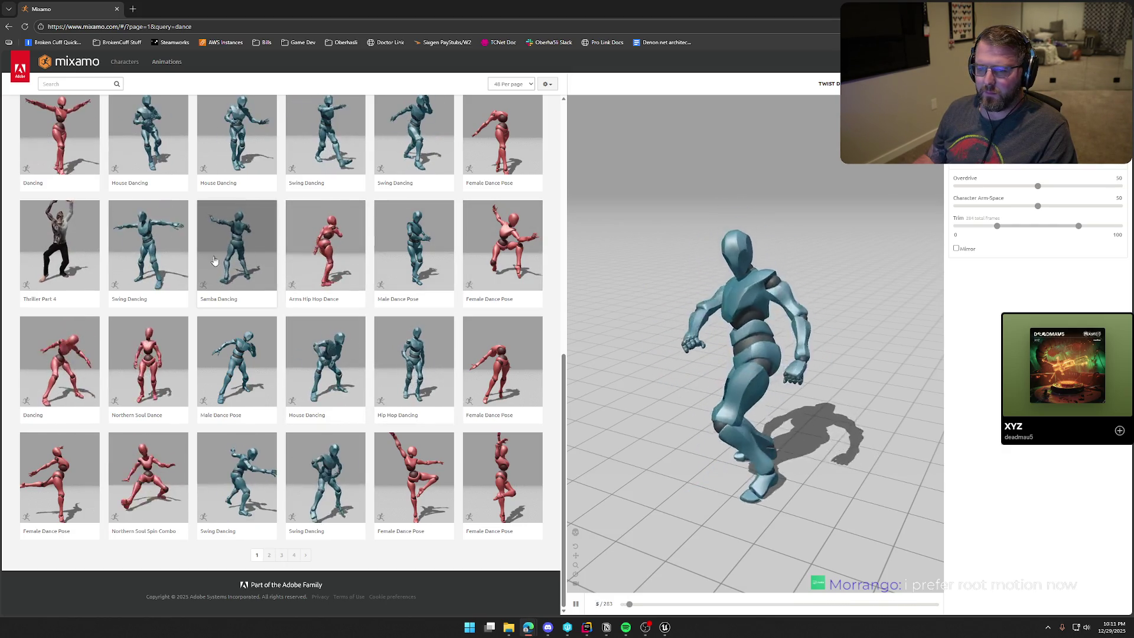
# - Go to page 2 of the dance results and preview Hip Hop Dancing on the character
pyautogui.click(269, 556)
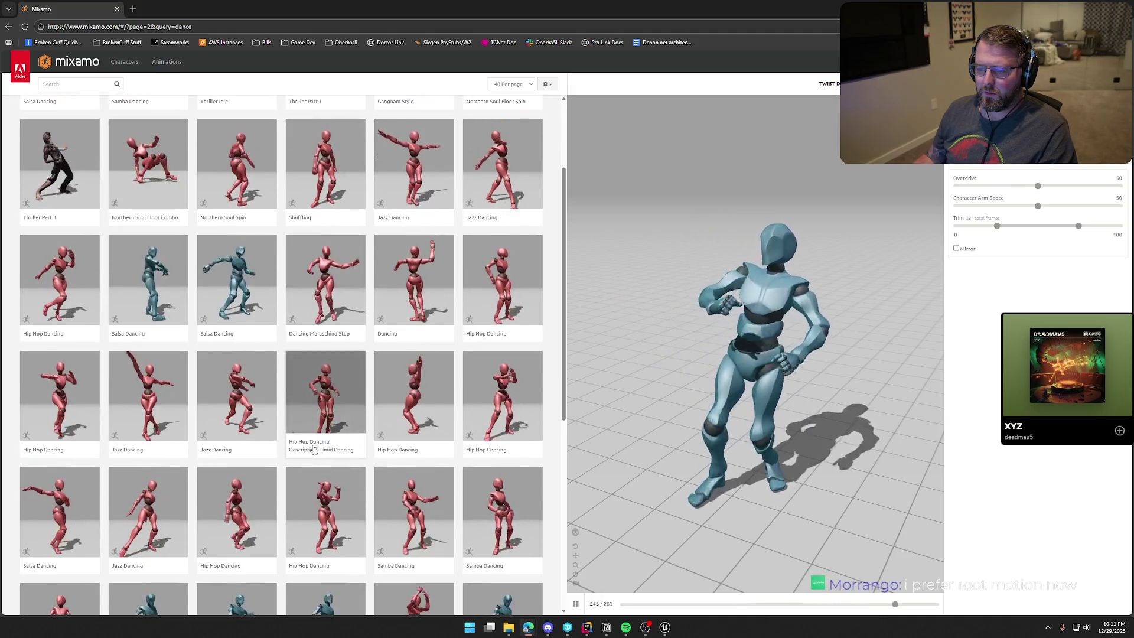
pyautogui.scroll(-3, 330, 437)
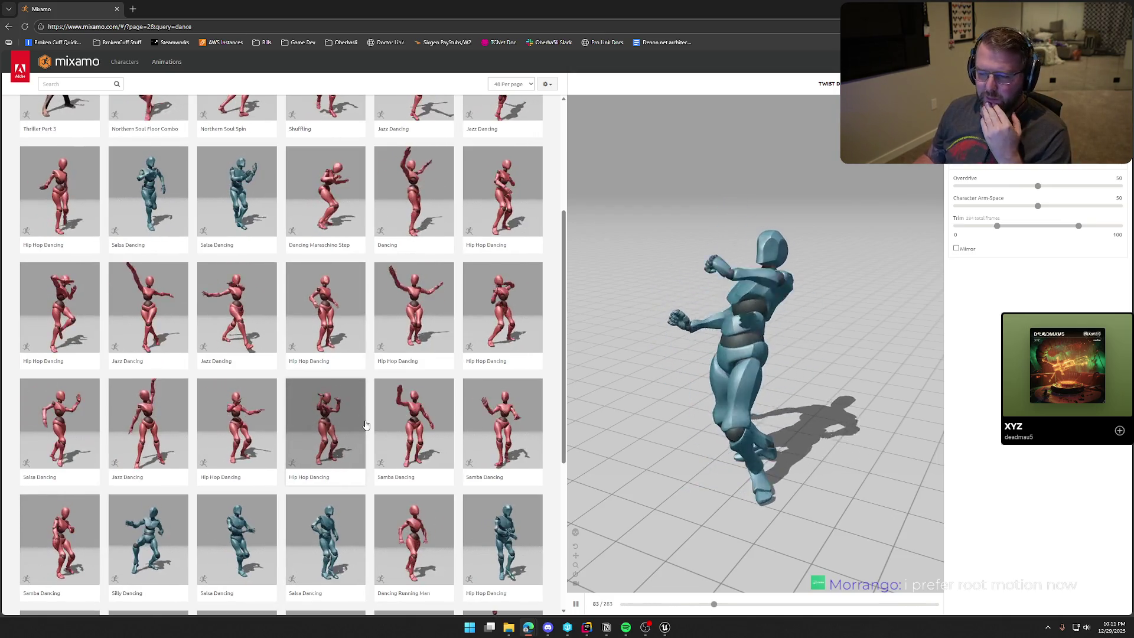
pyautogui.scroll(-4, 366, 424)
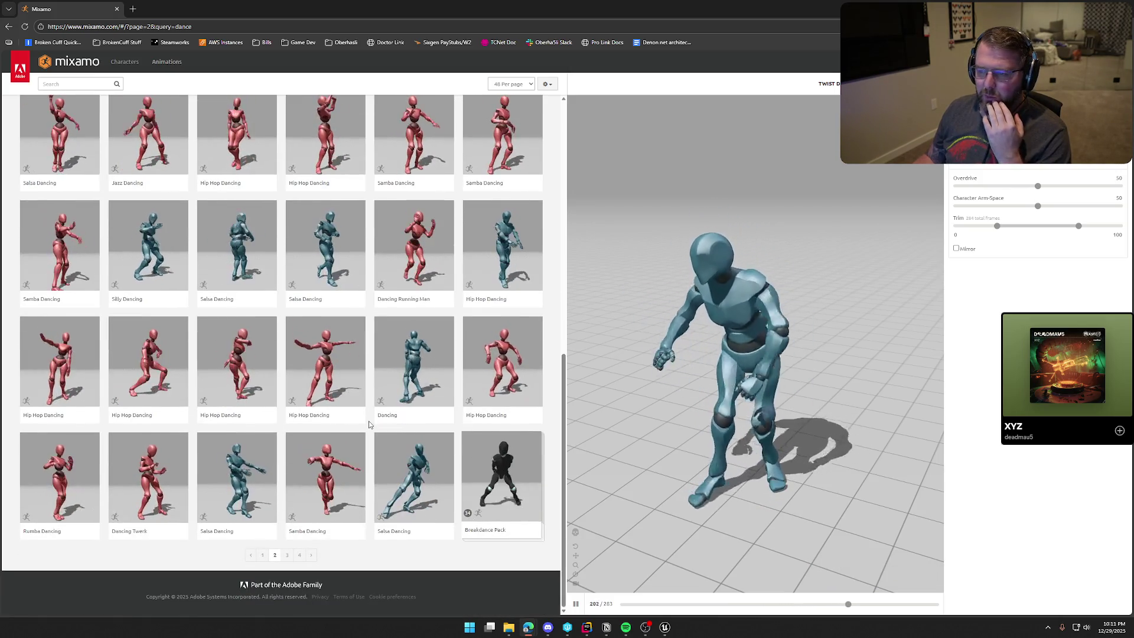
pyautogui.click(515, 259)
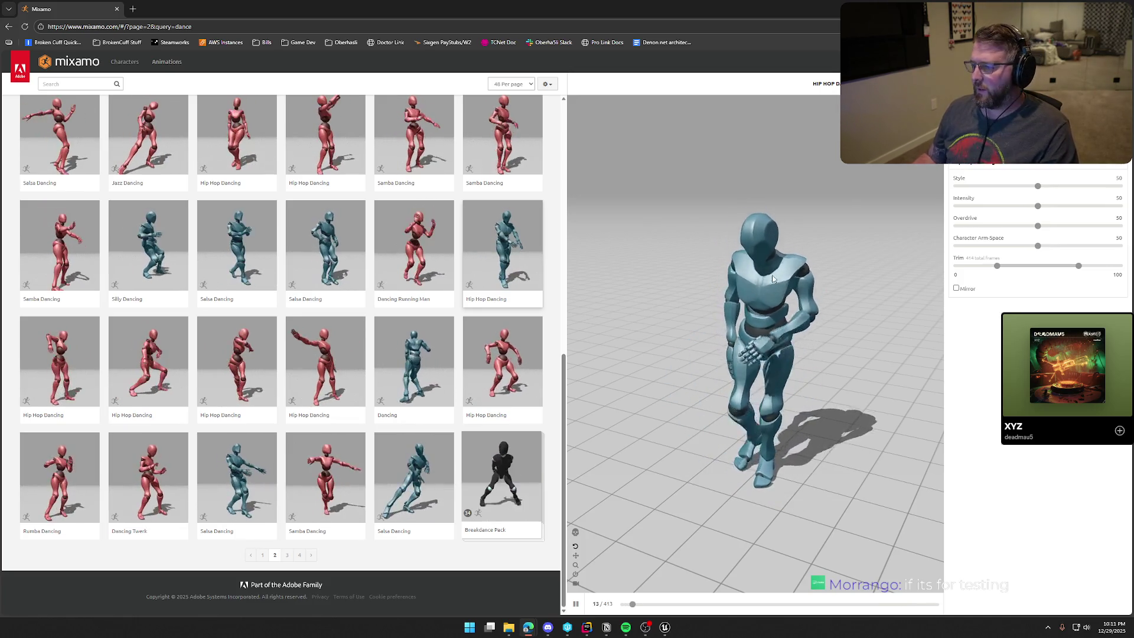
# - Download Hip Hop Dancing as FBX Without Skin at 60 frames per second
pyautogui.click(1092, 83)
pyautogui.click(607, 144)
pyautogui.click(594, 168)
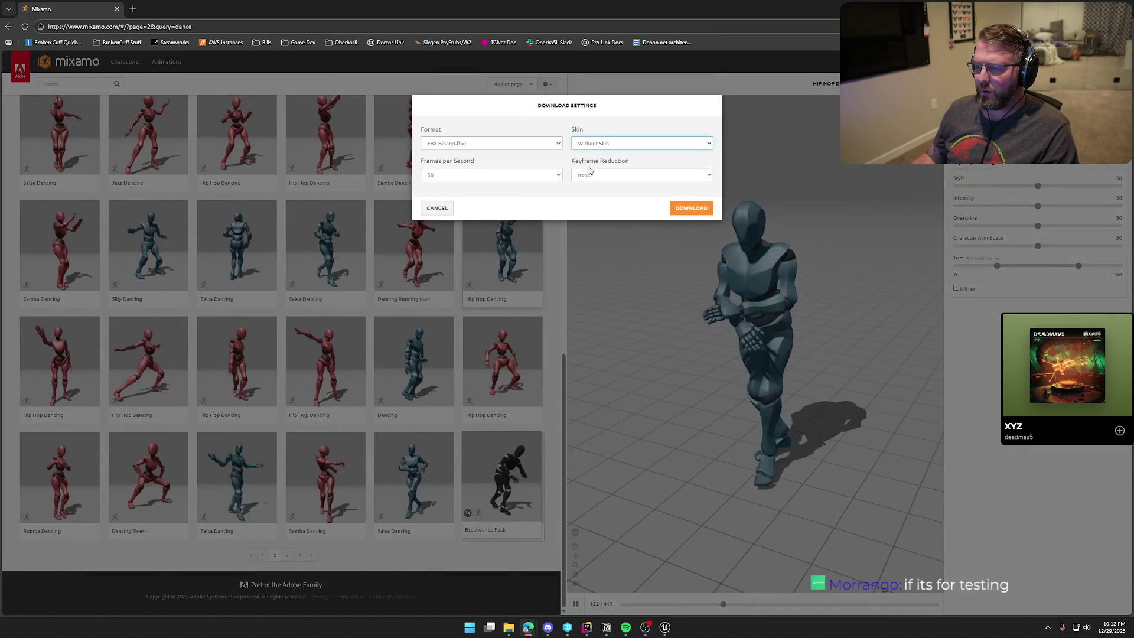
pyautogui.click(461, 174)
pyautogui.click(443, 200)
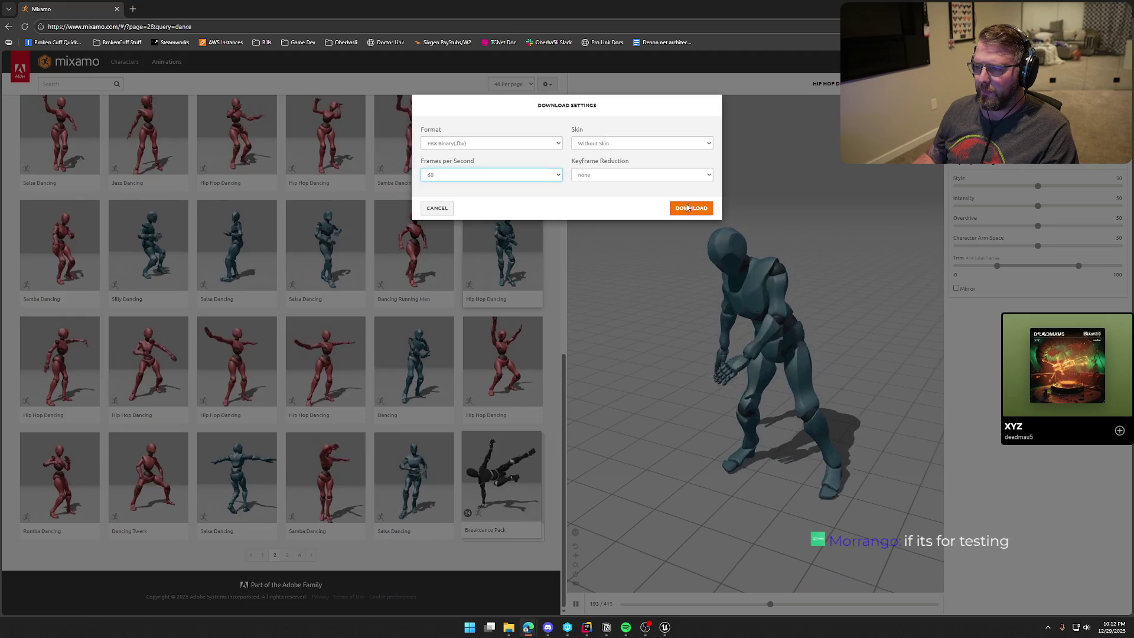
pyautogui.click(676, 210)
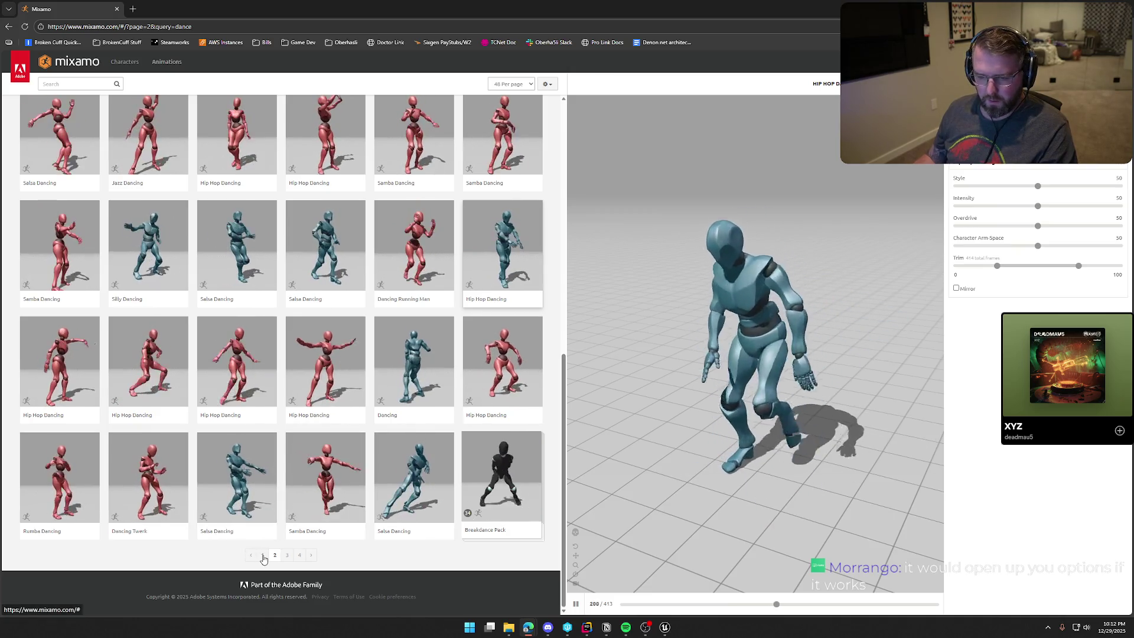
# - Download Dancing Twerk Without Skin at 60 fps, then go to page 3 of the dance results
pyautogui.click(144, 480)
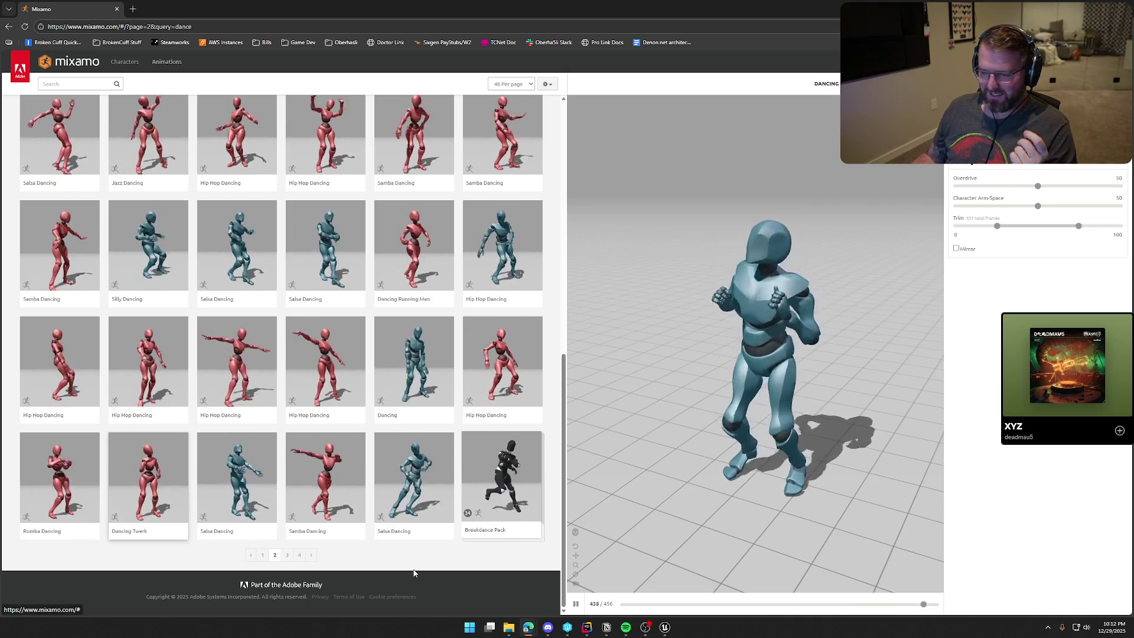
pyautogui.click(1092, 83)
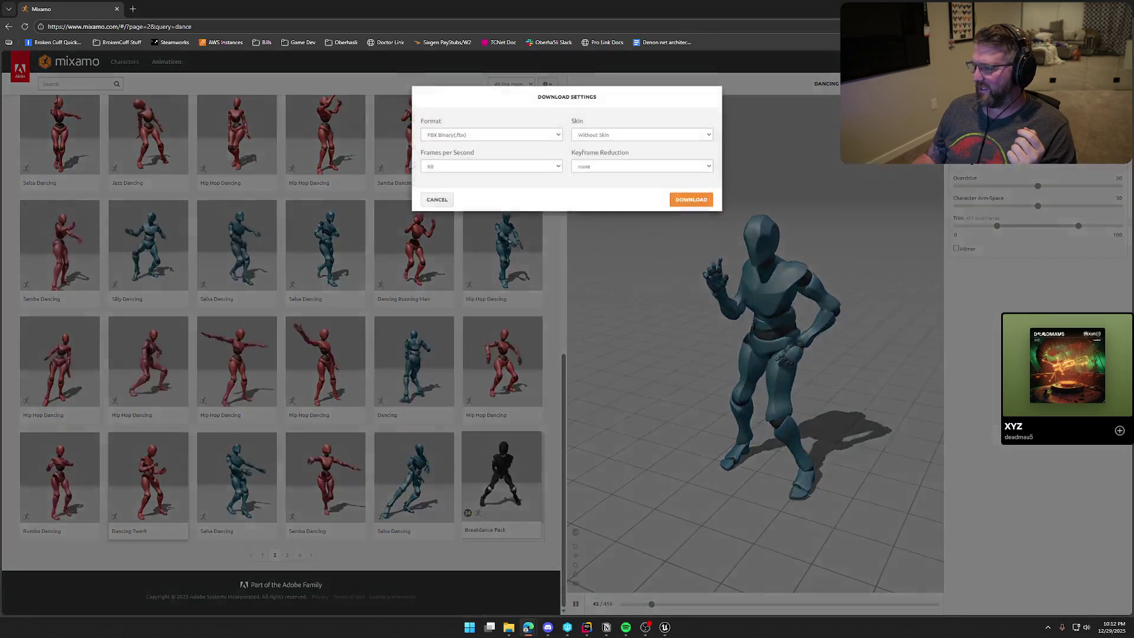
pyautogui.click(609, 143)
pyautogui.click(610, 157)
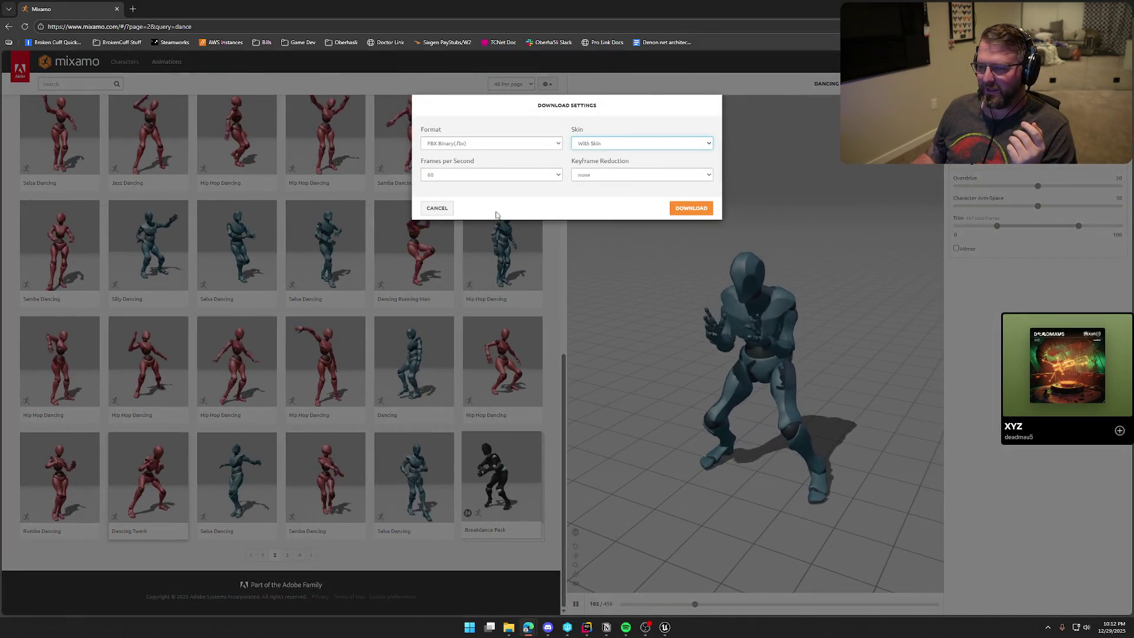
pyautogui.click(608, 144)
pyautogui.click(608, 166)
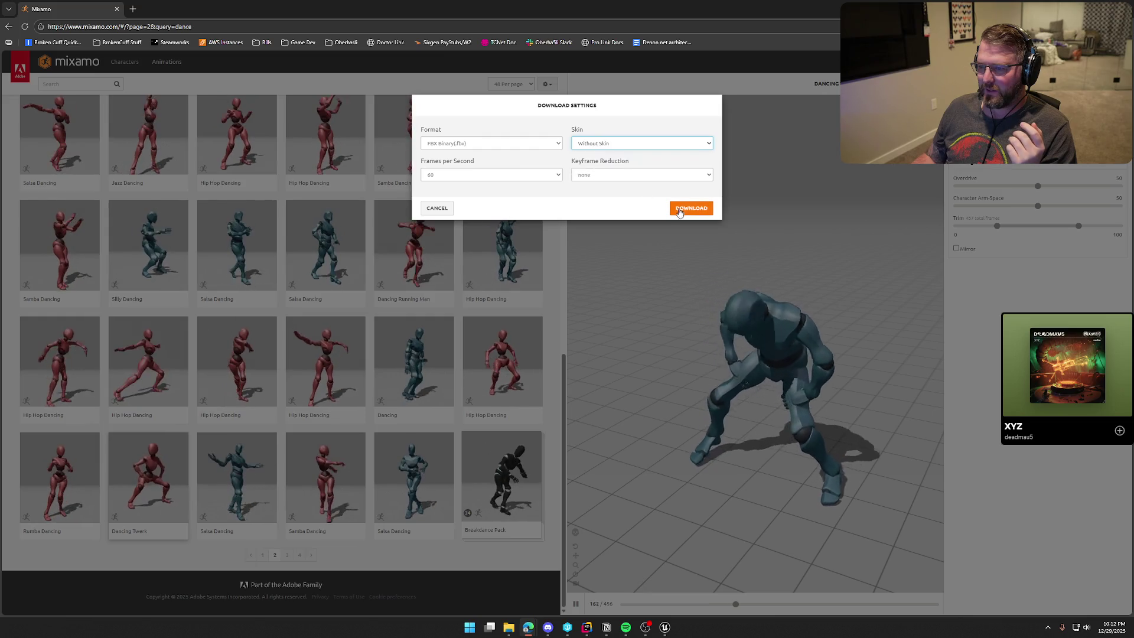
pyautogui.click(691, 208)
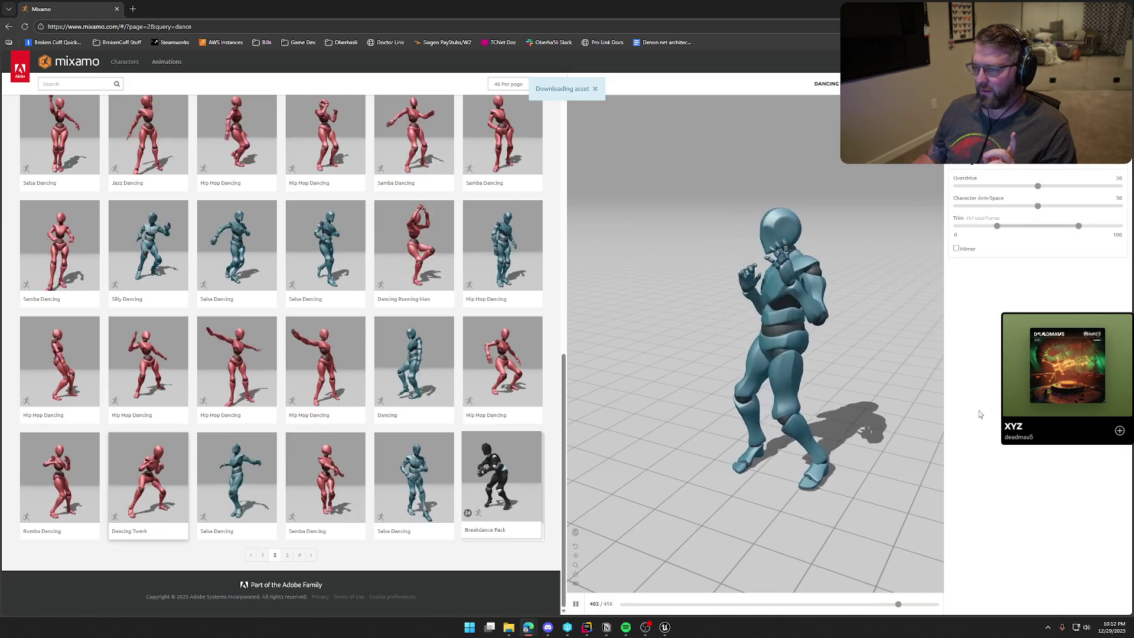
pyautogui.click(287, 556)
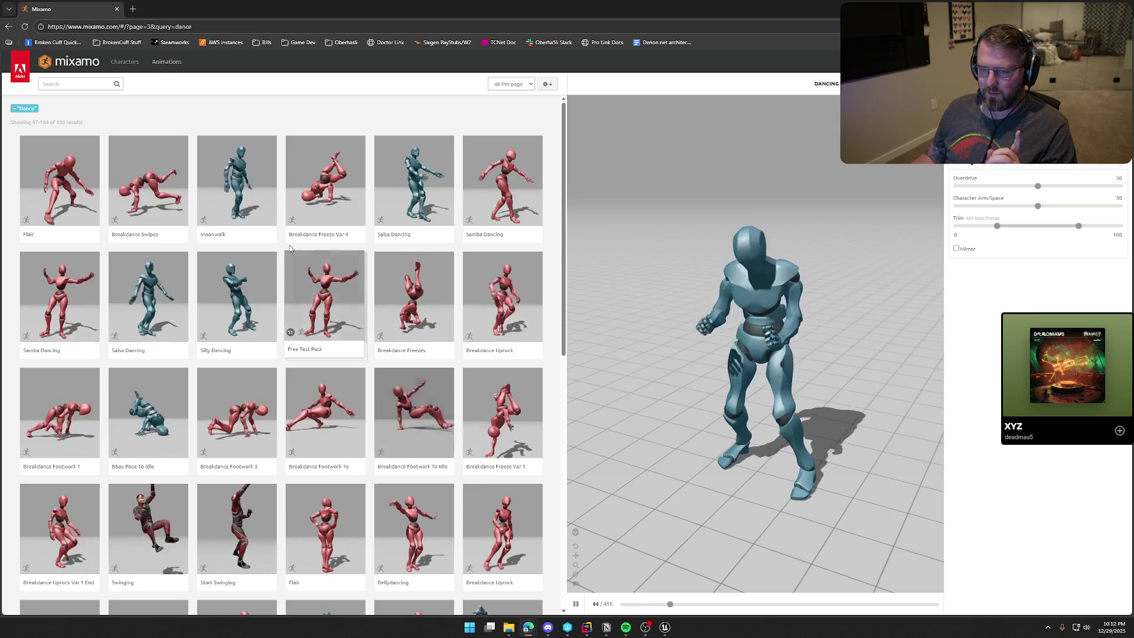
# - Preview the Moonwalk animation, then return to page 1 of the dance results
pyautogui.click(259, 234)
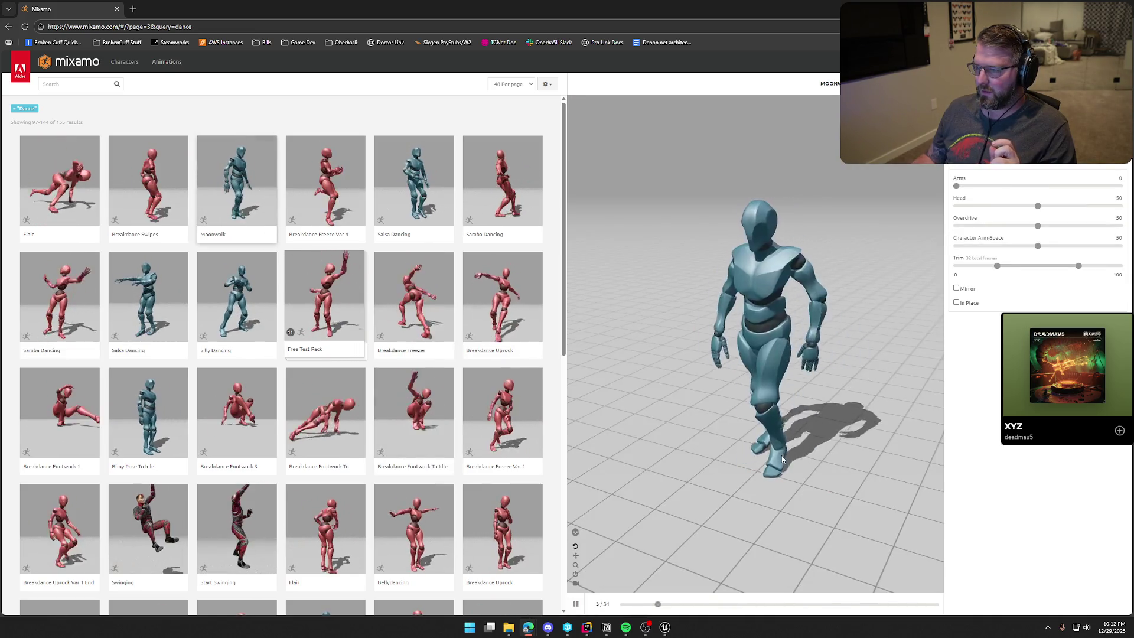
pyautogui.scroll(-10, 464, 373)
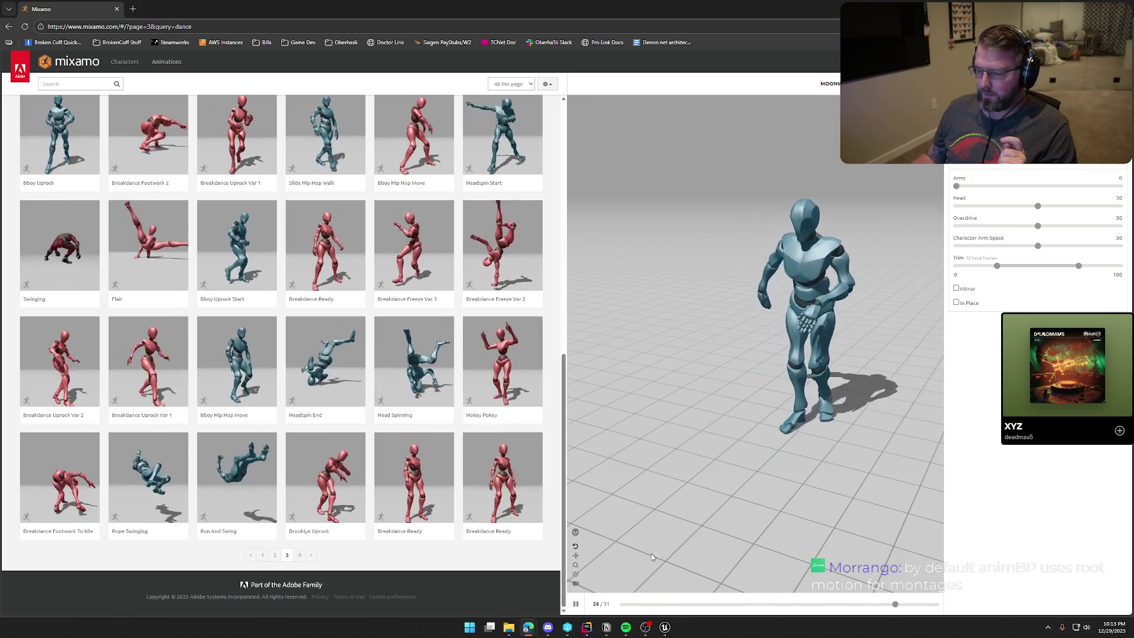
pyautogui.click(264, 555)
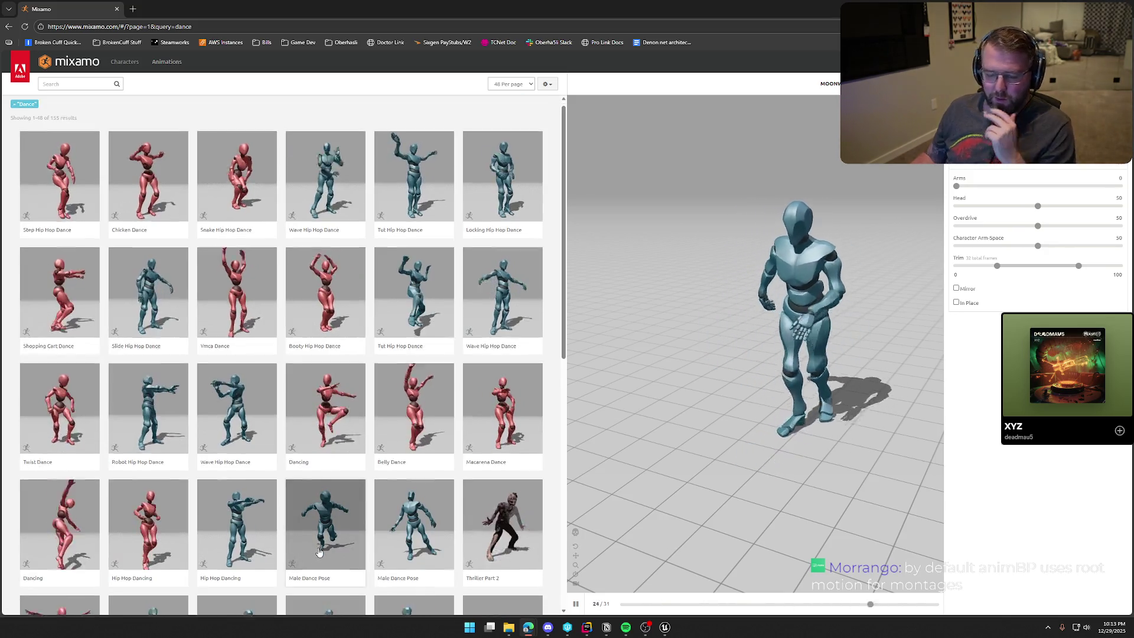
# - Preview House Dancing and then Robot Hip Hop Dance on the character
pyautogui.scroll(-8, 332, 533)
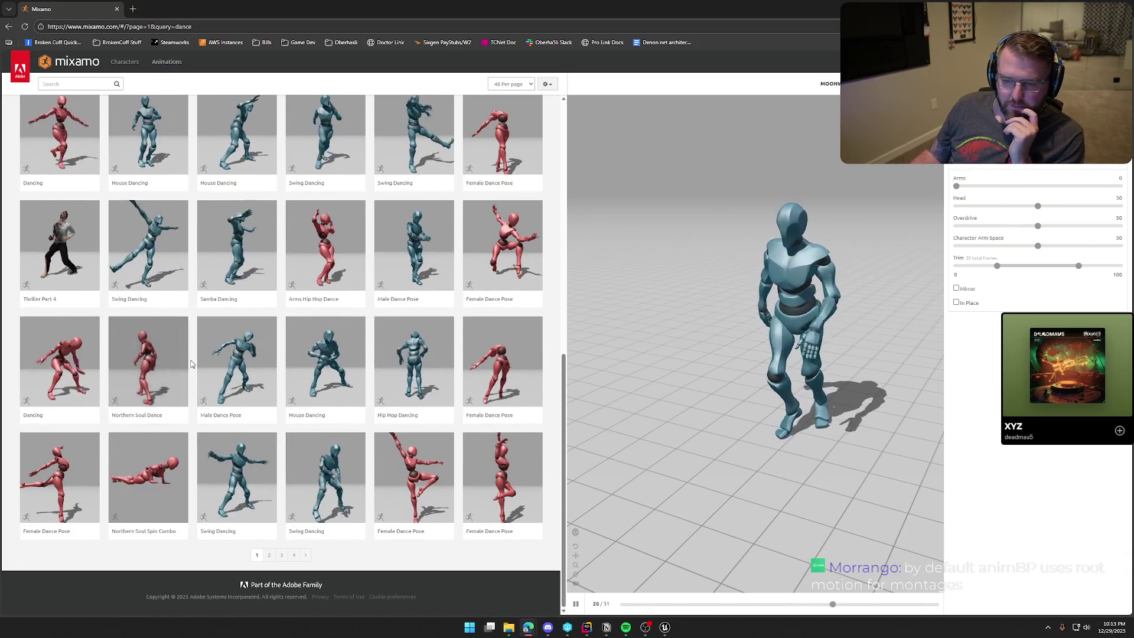
pyautogui.scroll(3, 377, 419)
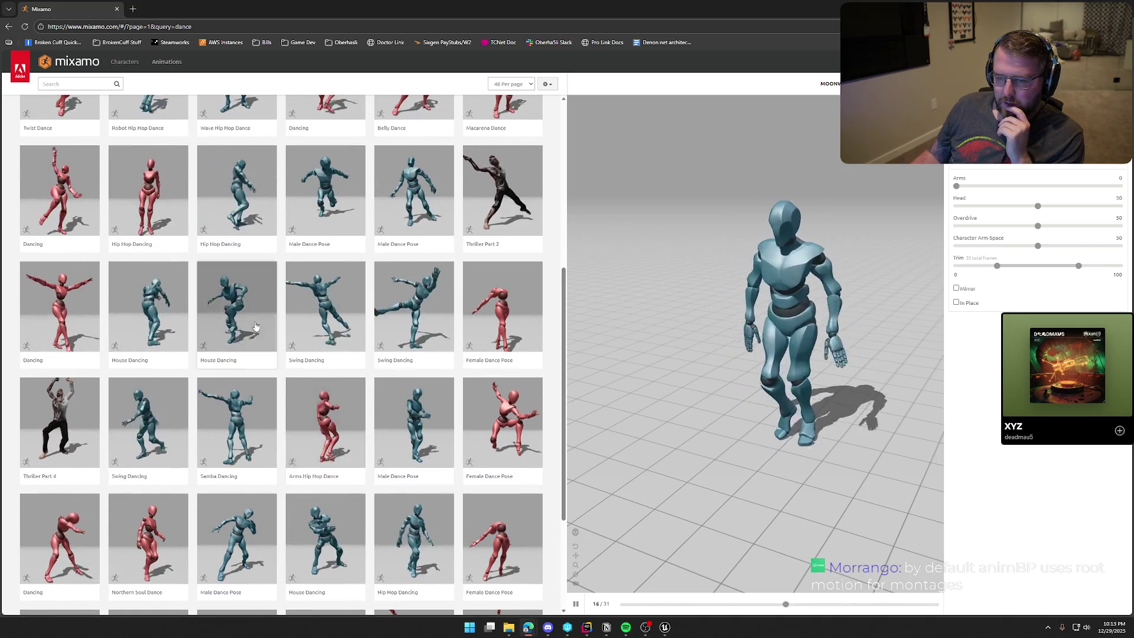
pyautogui.click(232, 312)
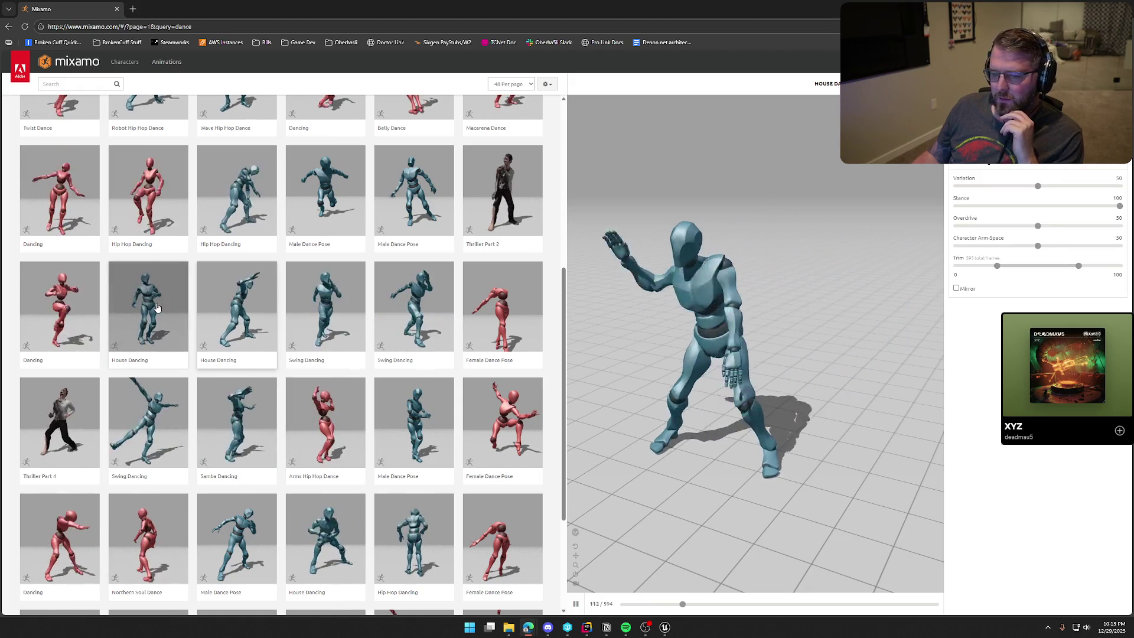
pyautogui.scroll(1, 346, 325)
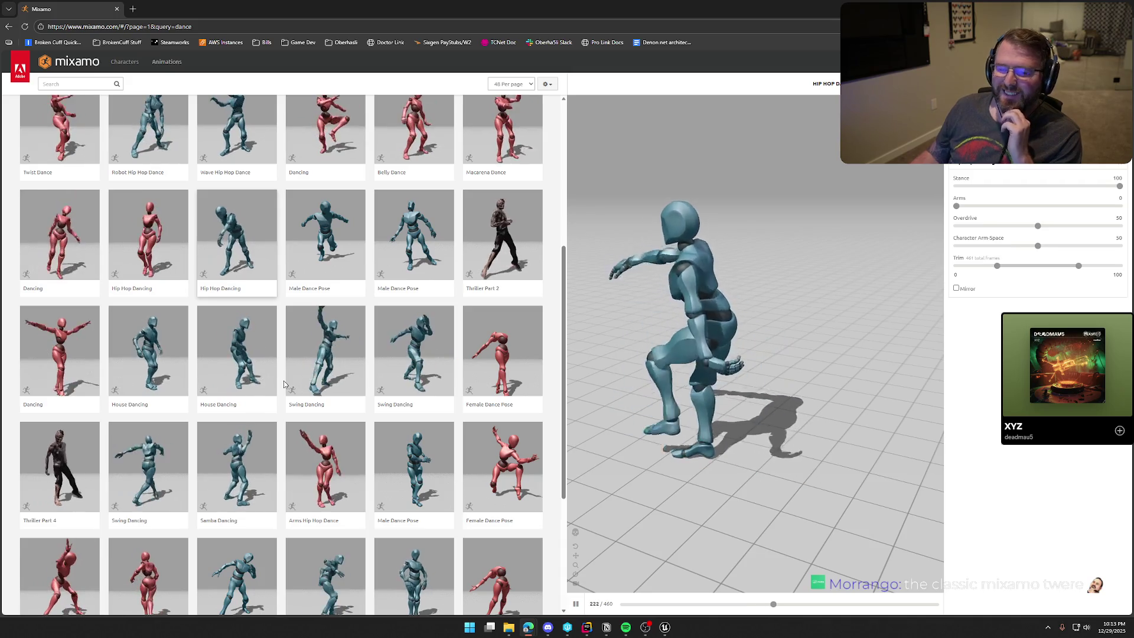
pyautogui.scroll(2, 376, 460)
pyautogui.scroll(2, 377, 461)
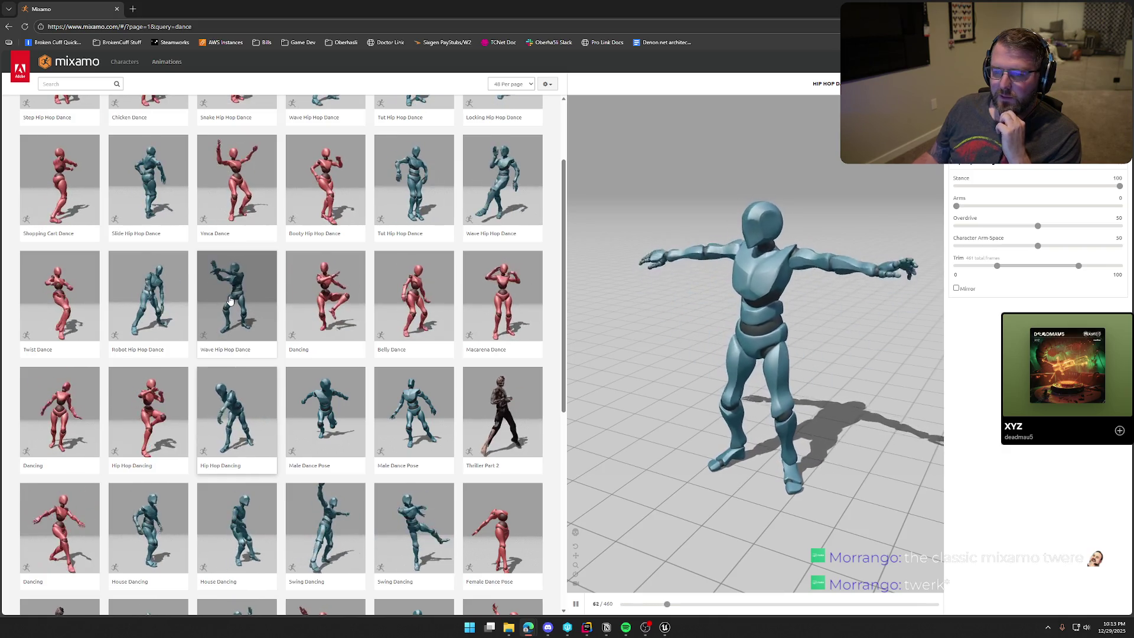
pyautogui.click(156, 297)
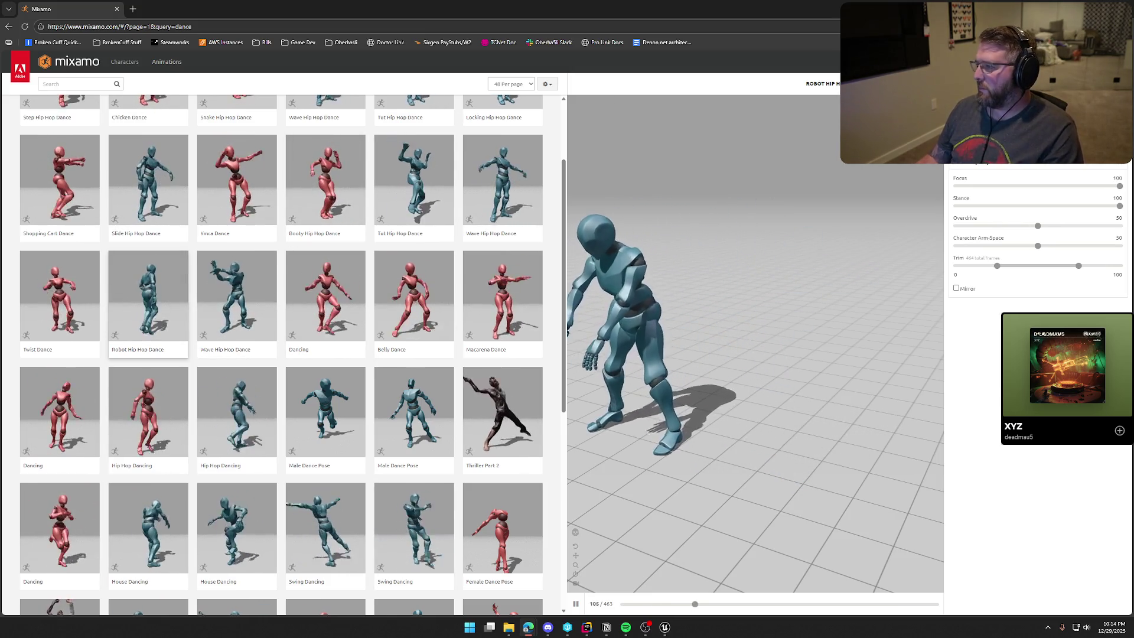
# - Download Robot Hip Hop Dance with the same settings and switch to the Unreal Editor
pyautogui.click(1087, 83)
pyautogui.click(689, 208)
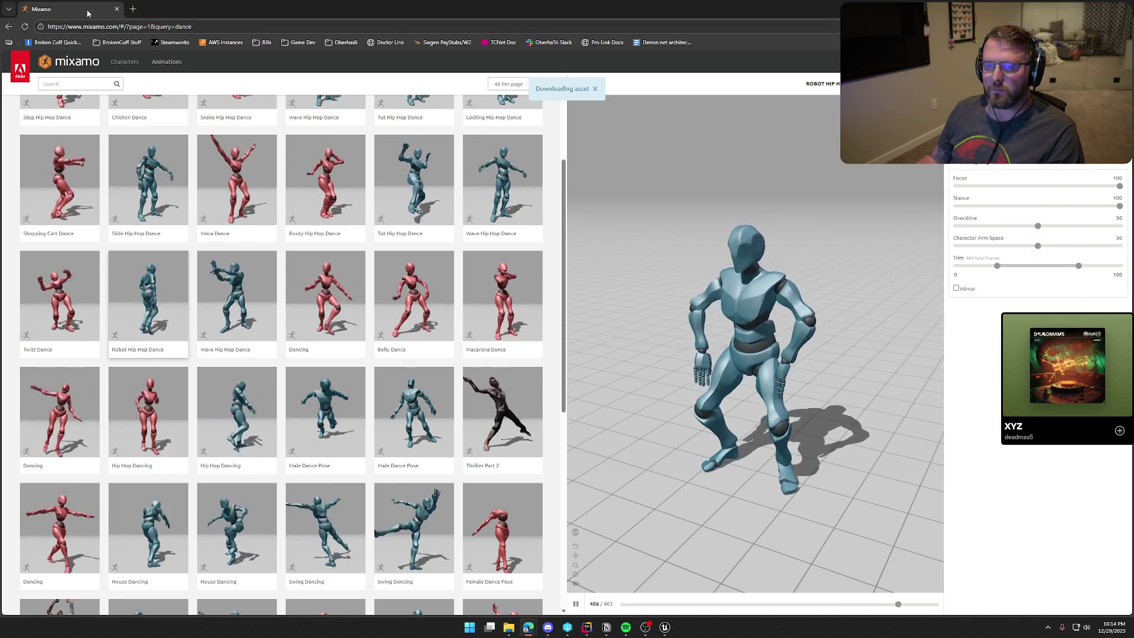
pyautogui.hotkey('alt', 'Tab')
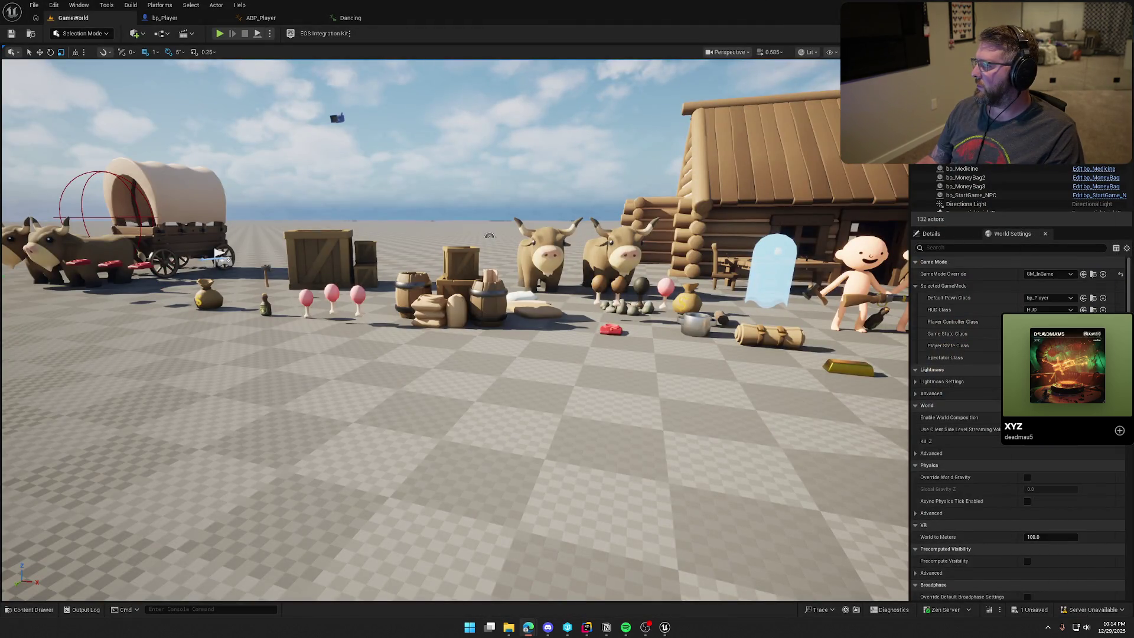
# - Open the Anims/Mixamo folder in the Content Drawer
pyautogui.hotkey('ctrl', 'space')
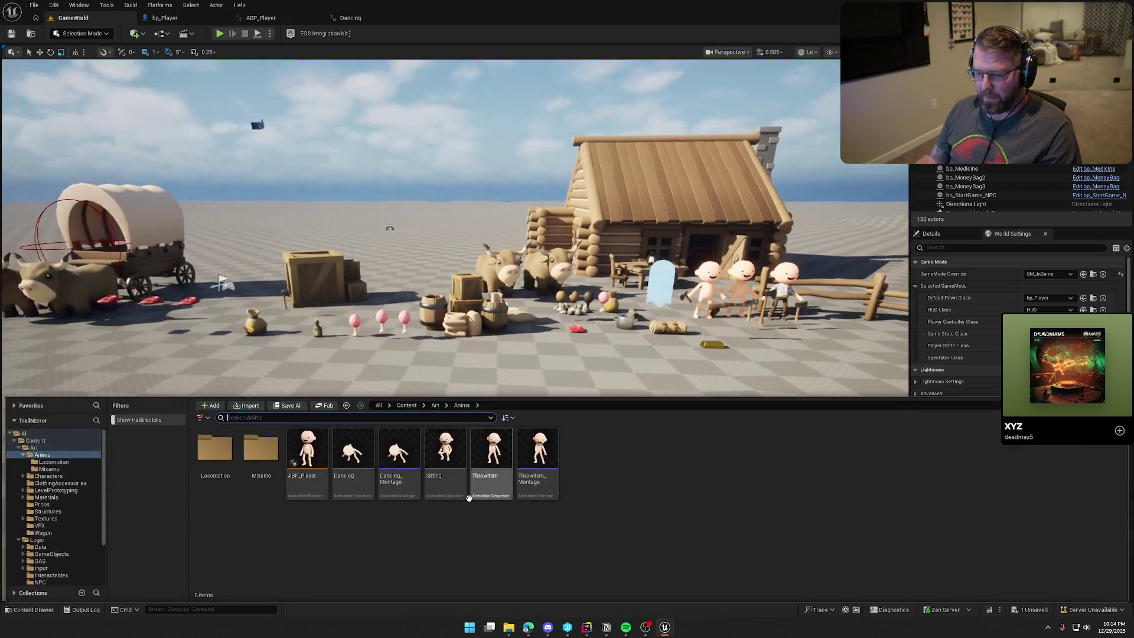
pyautogui.click(260, 448)
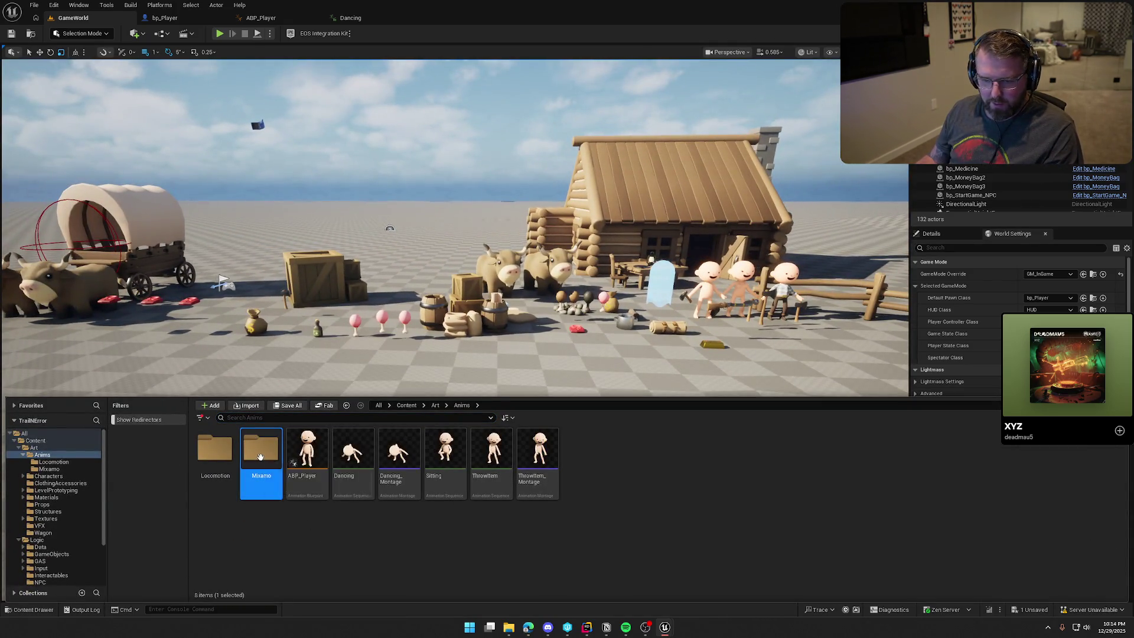
pyautogui.doubleClick(261, 448)
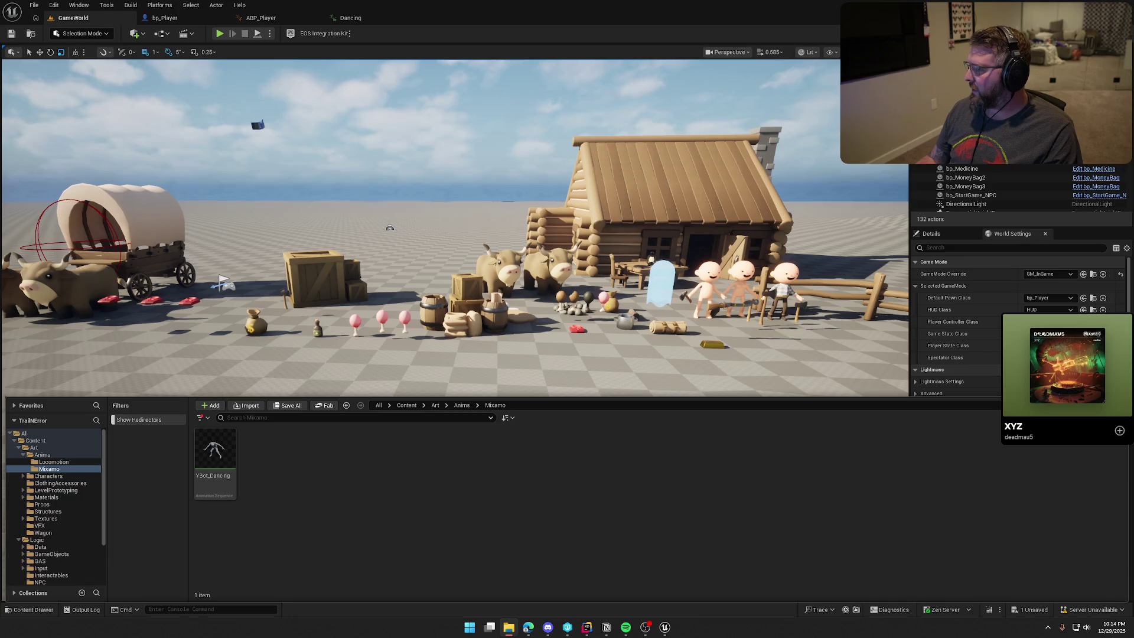
# - Import the three dance FBX files onto Y_Bot_Skeleton, then choose Connect To Revision Control
pyautogui.moveTo(579, 419); pyautogui.dragTo(335, 474)
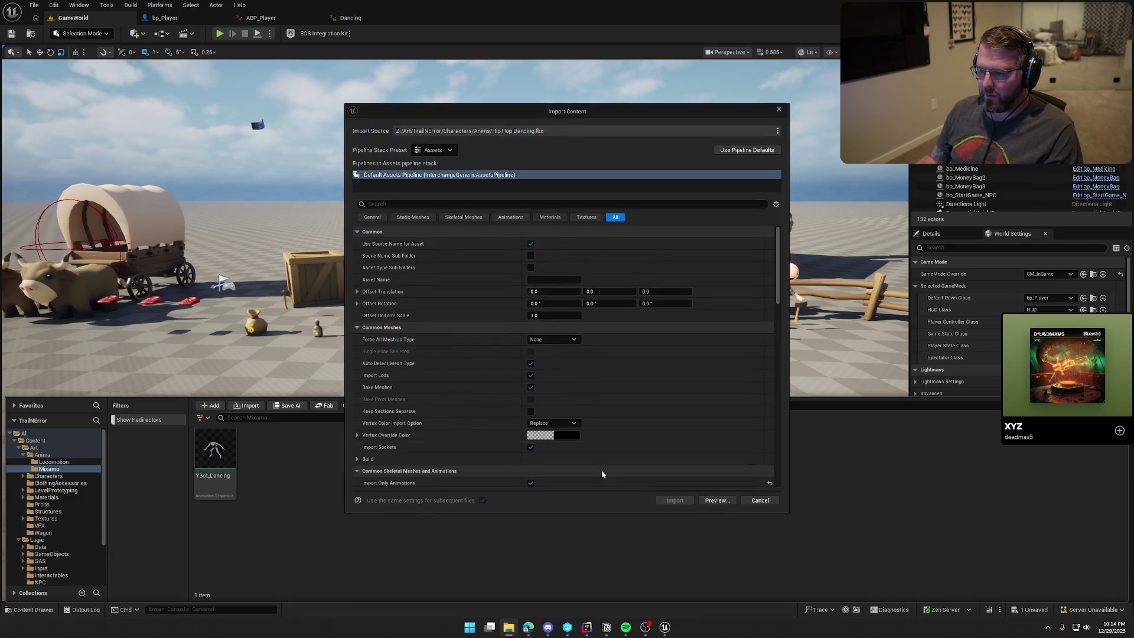
pyautogui.scroll(-3, 631, 374)
pyautogui.click(611, 353)
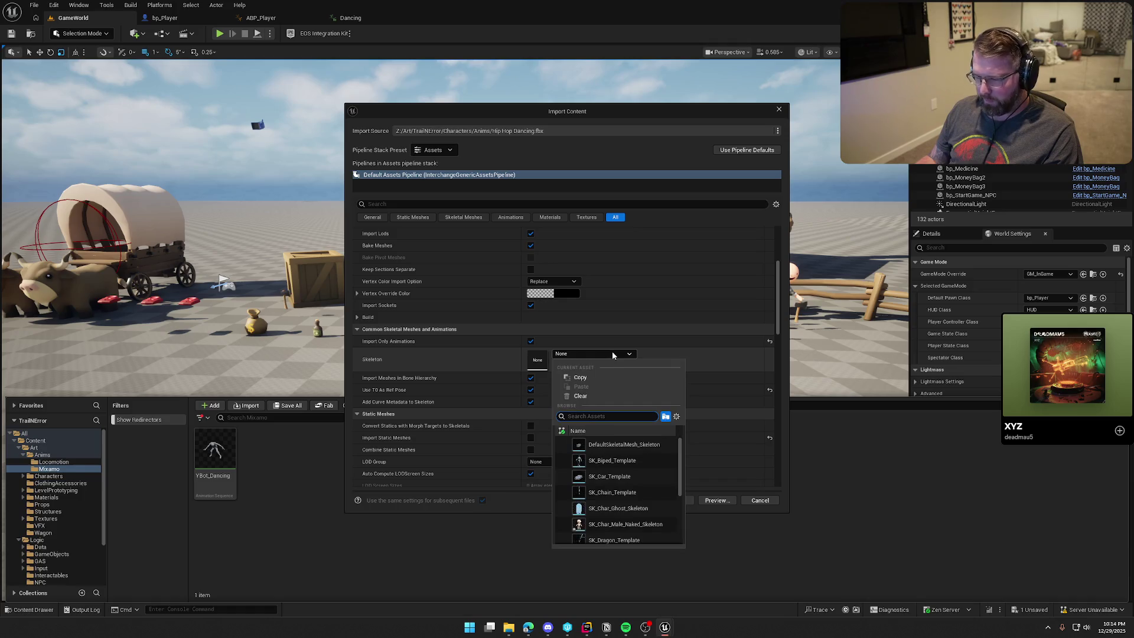
pyautogui.scroll(-5, 650, 485)
pyautogui.click(632, 527)
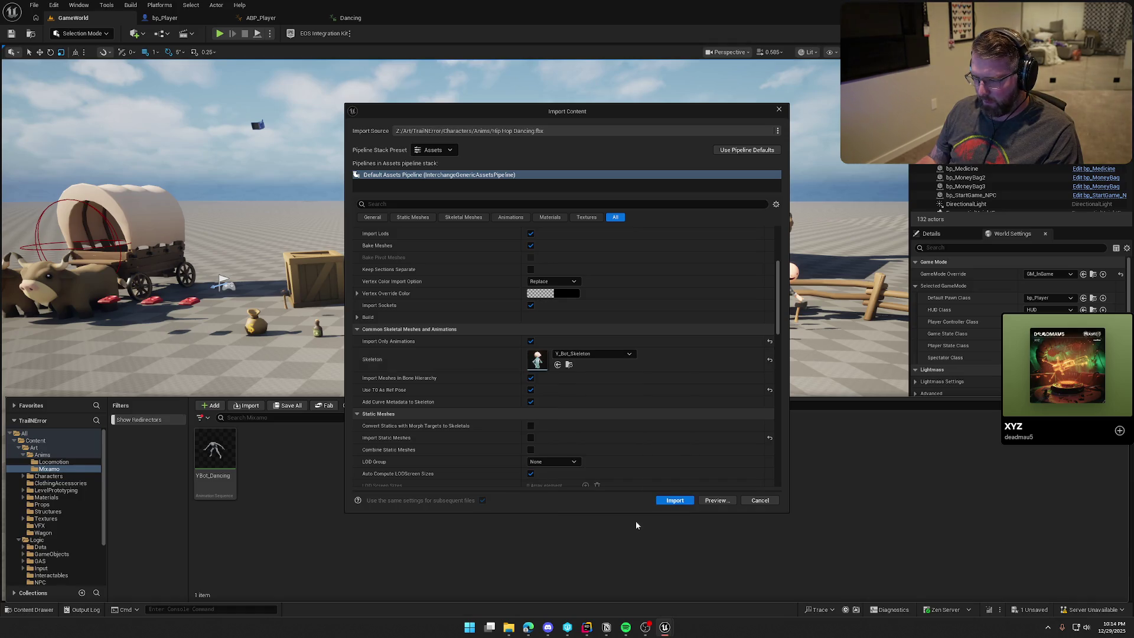
pyautogui.click(673, 500)
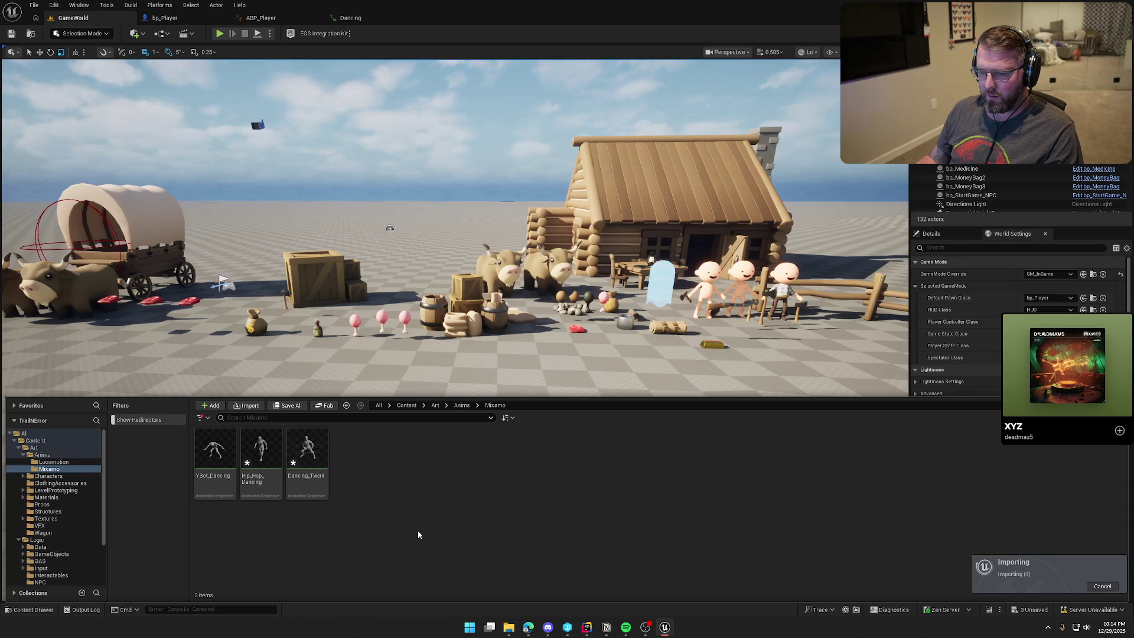
pyautogui.click(448, 505)
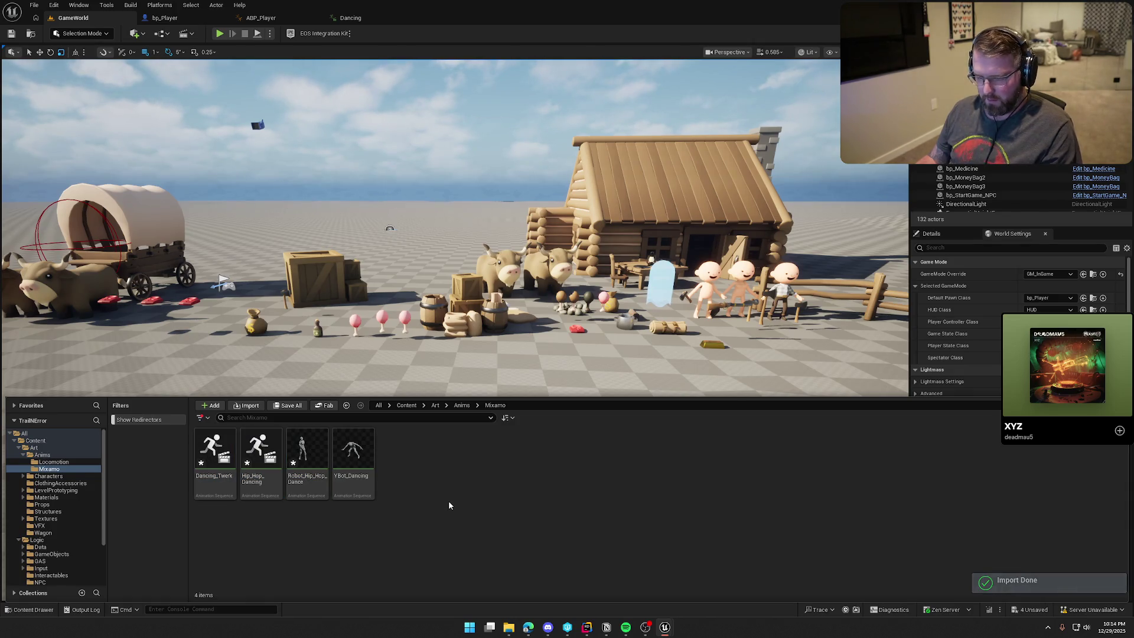
pyautogui.click(492, 412)
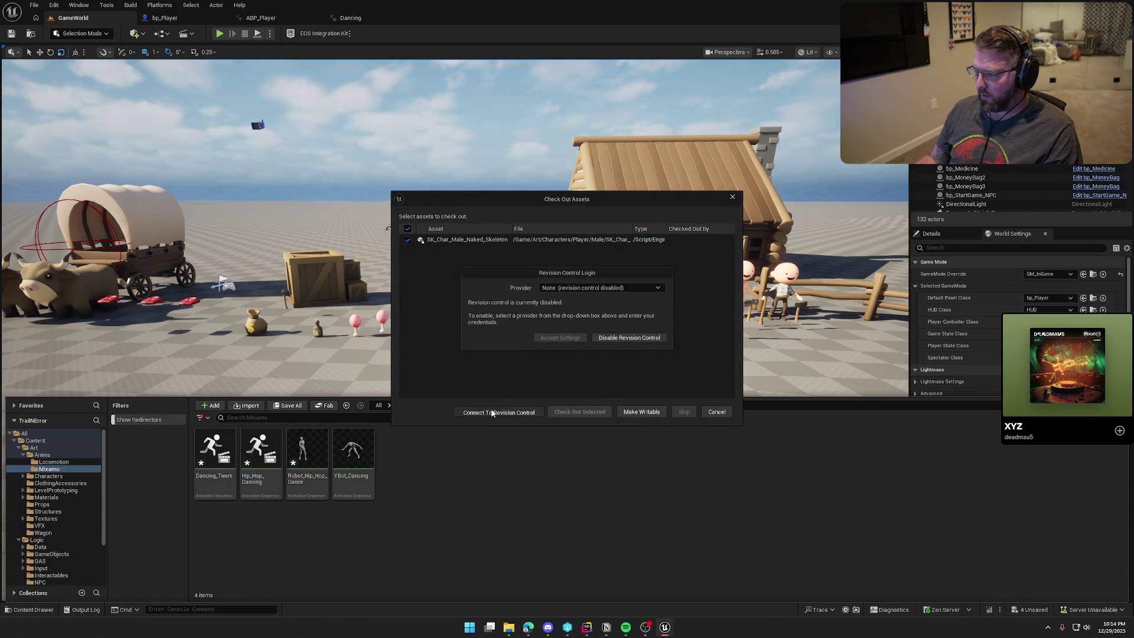
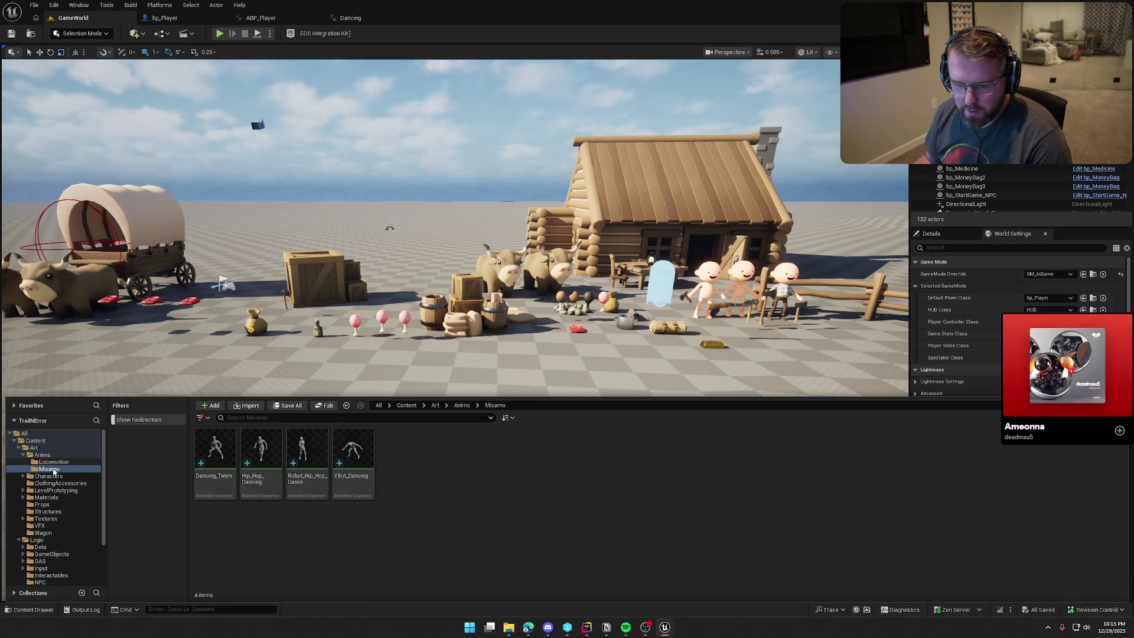
# - Retarget Dancing_Twerk, Hip_Hop_Dancing and Robot_Hip_Hop_Dance onto SK_Char_Male_Naked
pyautogui.click(222, 478)
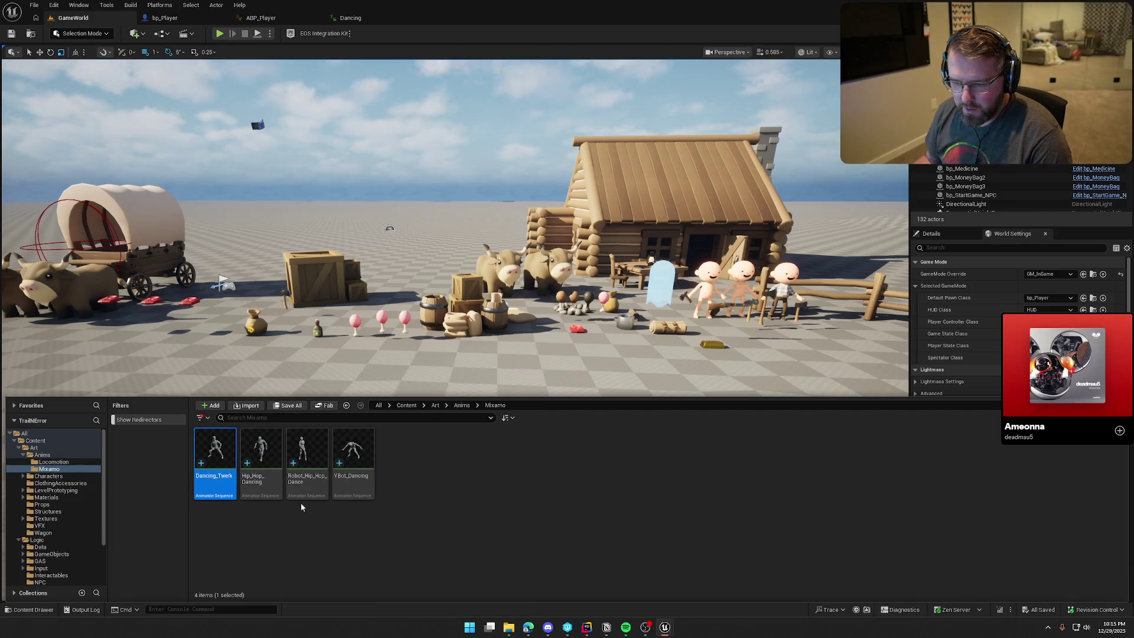
pyautogui.keyDown('shift'); pyautogui.click(304, 472); pyautogui.keyUp('shift')
pyautogui.rightClick(307, 470)
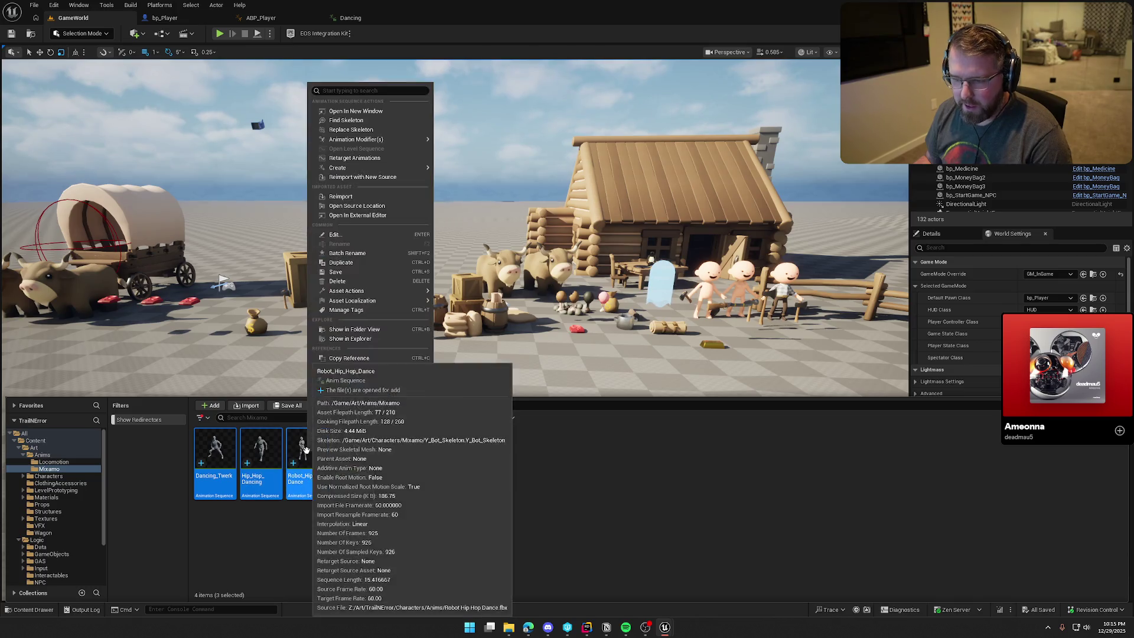
pyautogui.click(386, 158)
pyautogui.click(771, 212)
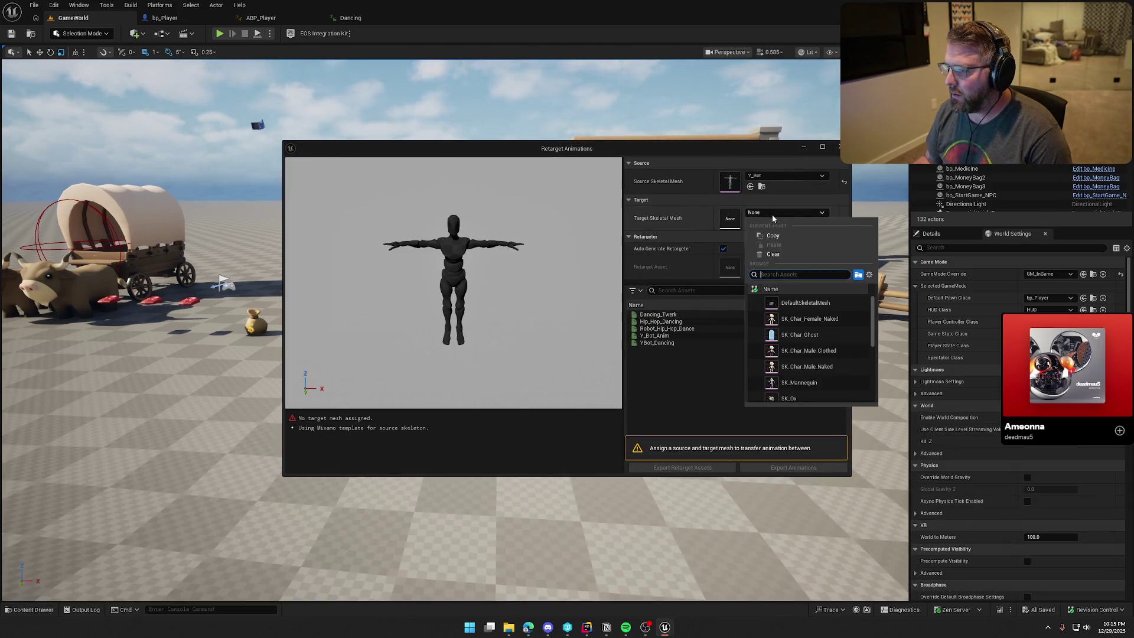
pyautogui.click(833, 367)
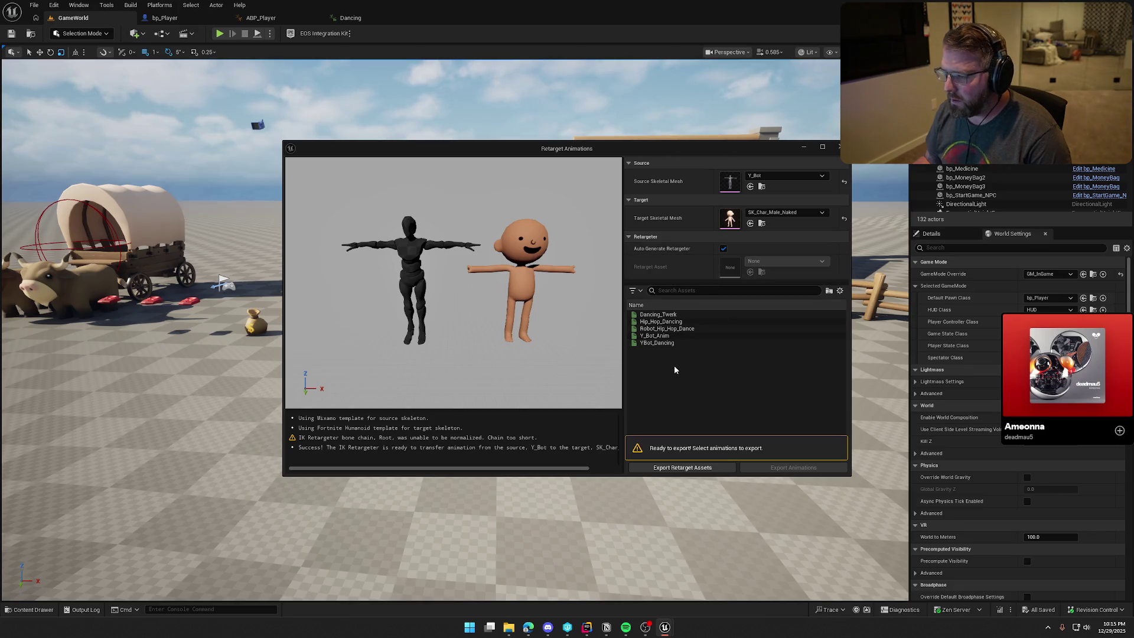
# - Export all three retargeted dances into the Art/Anims folder
pyautogui.click(687, 314)
pyautogui.keyDown('shift'); pyautogui.click(691, 322); pyautogui.keyUp('shift')
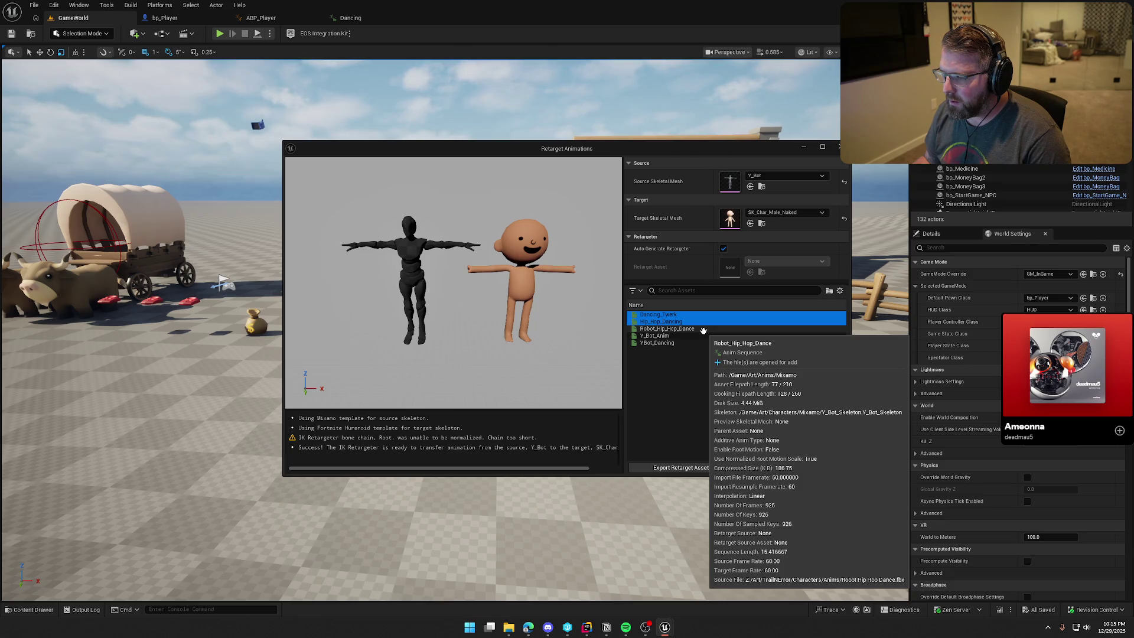
pyautogui.keyDown('shift'); pyautogui.click(703, 329); pyautogui.keyUp('shift')
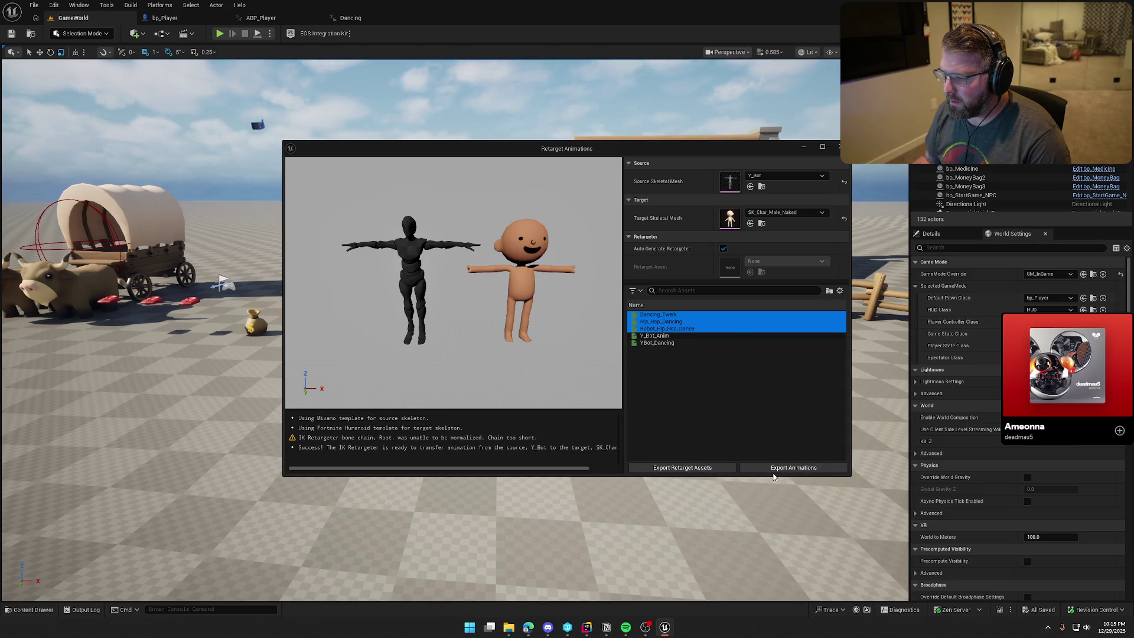
pyautogui.click(777, 469)
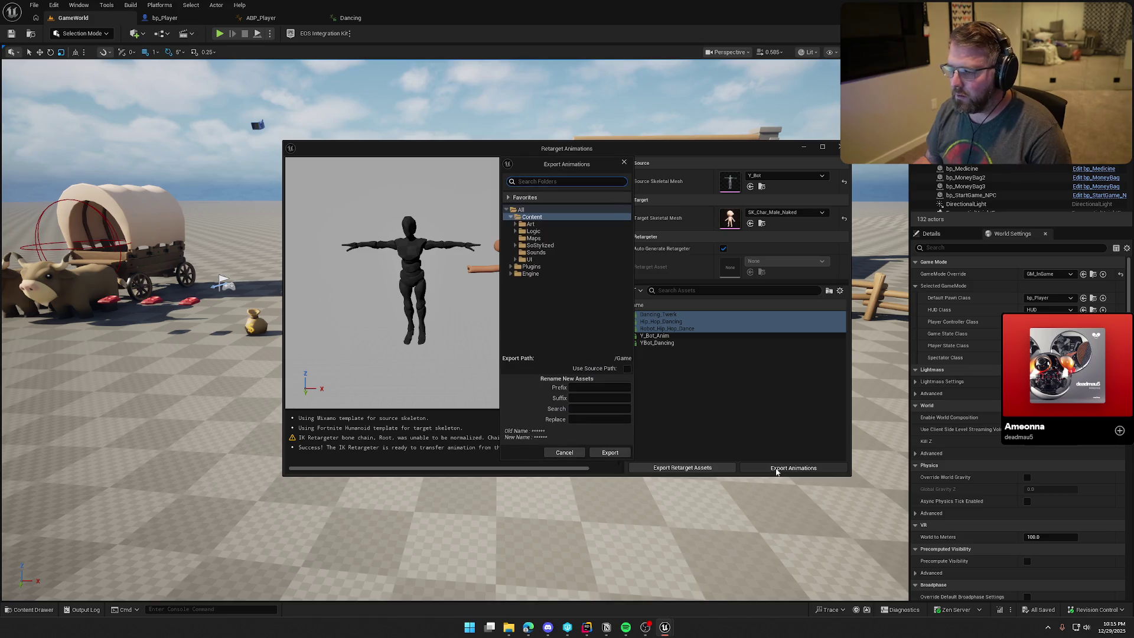
pyautogui.click(515, 225)
pyautogui.click(520, 231)
pyautogui.click(538, 231)
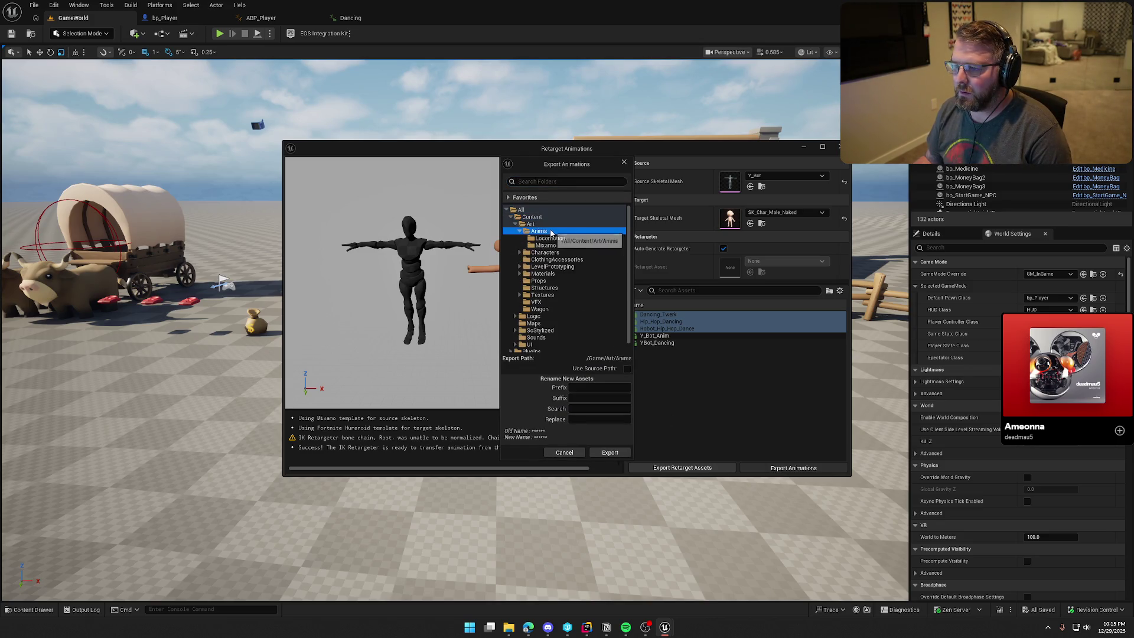
pyautogui.click(610, 452)
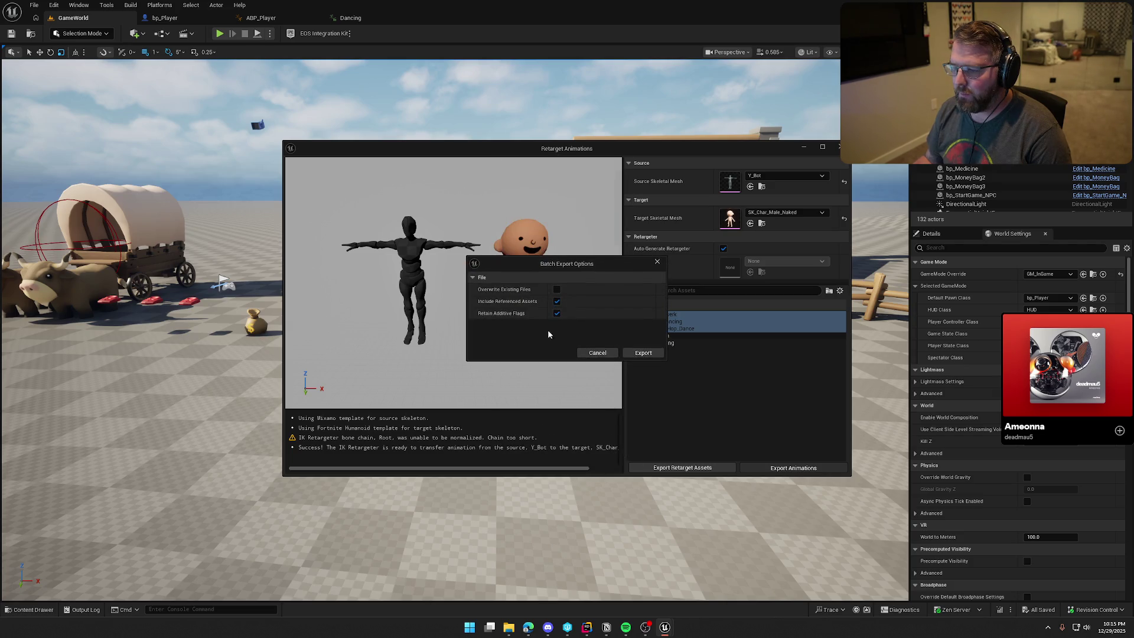
pyautogui.click(639, 353)
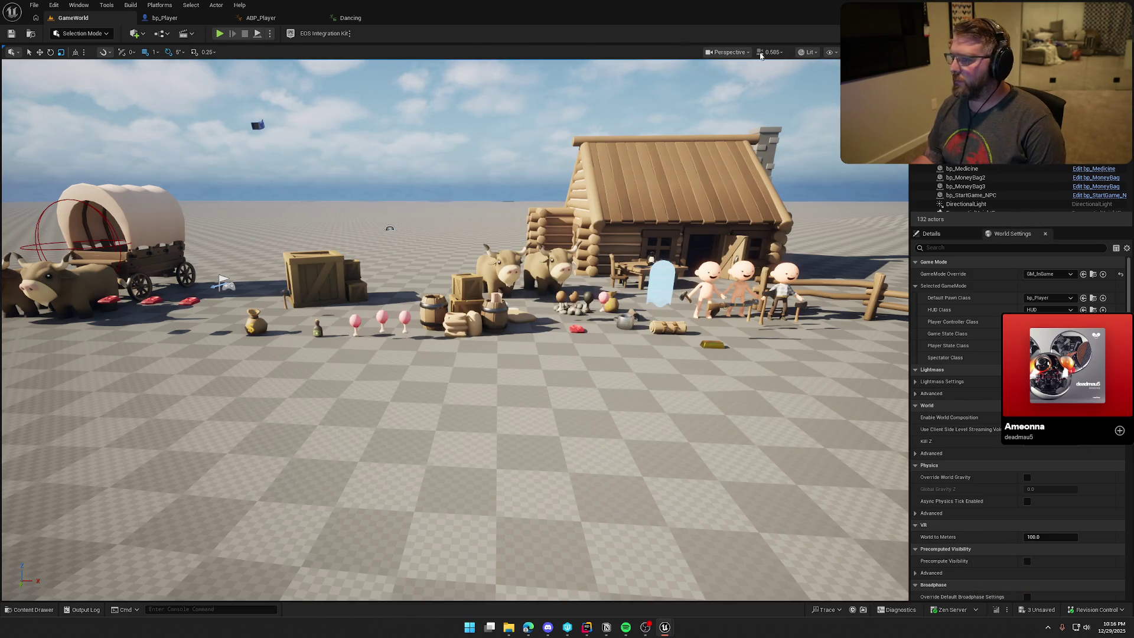
pyautogui.hotkey('ctrl', 'space')
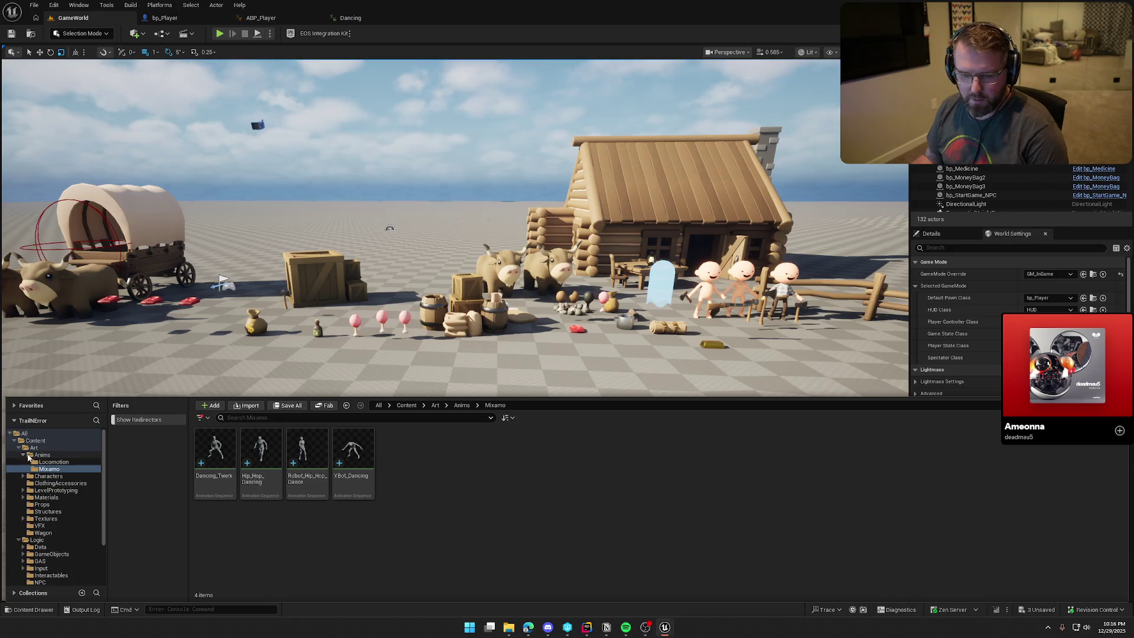
# - Save all the new animations, then play Dancing_Twerk in the preview and orbit around the dancer
pyautogui.click(28, 457)
pyautogui.hotkey('ctrl', 'shift', 's')
pyautogui.doubleClick(449, 458)
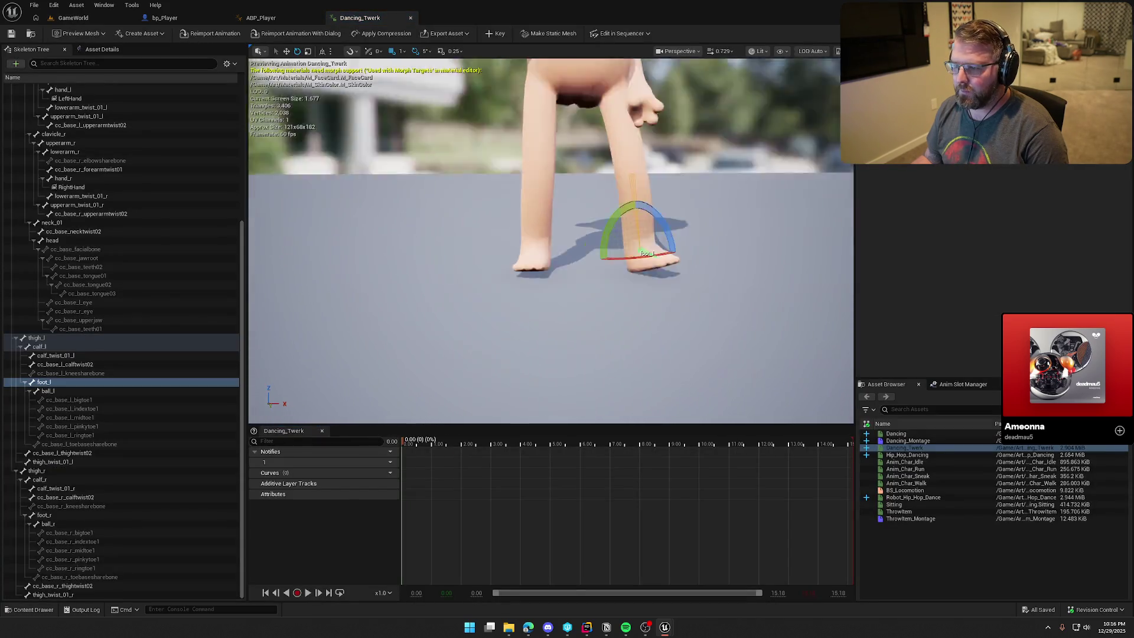
pyautogui.press('f')
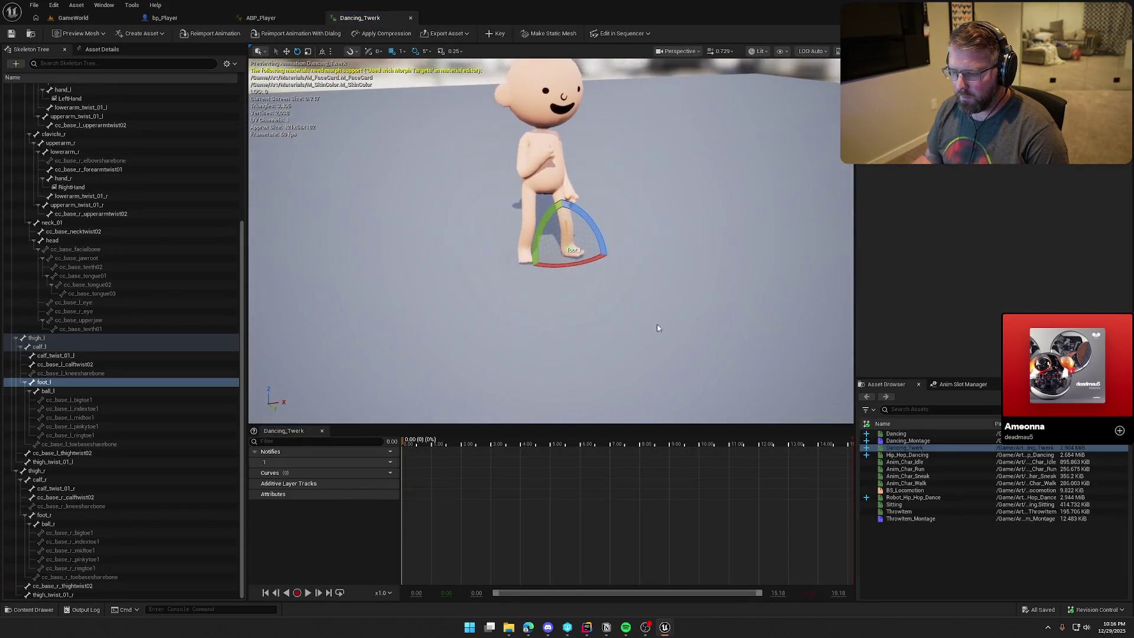
pyautogui.click(308, 592)
pyautogui.click(670, 274)
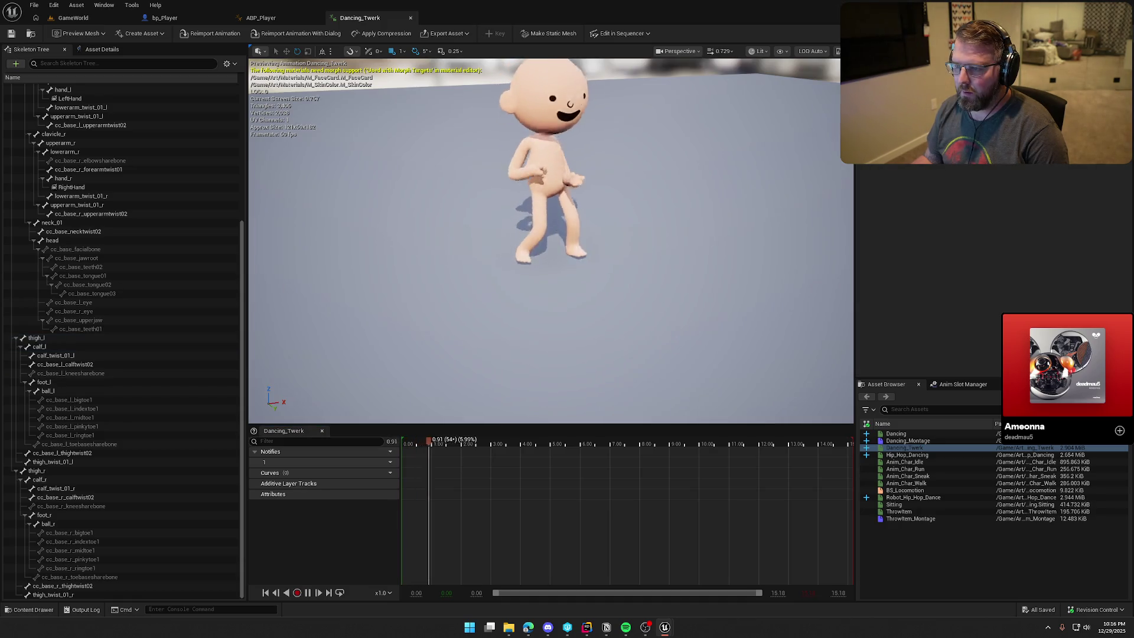
pyautogui.press('f')
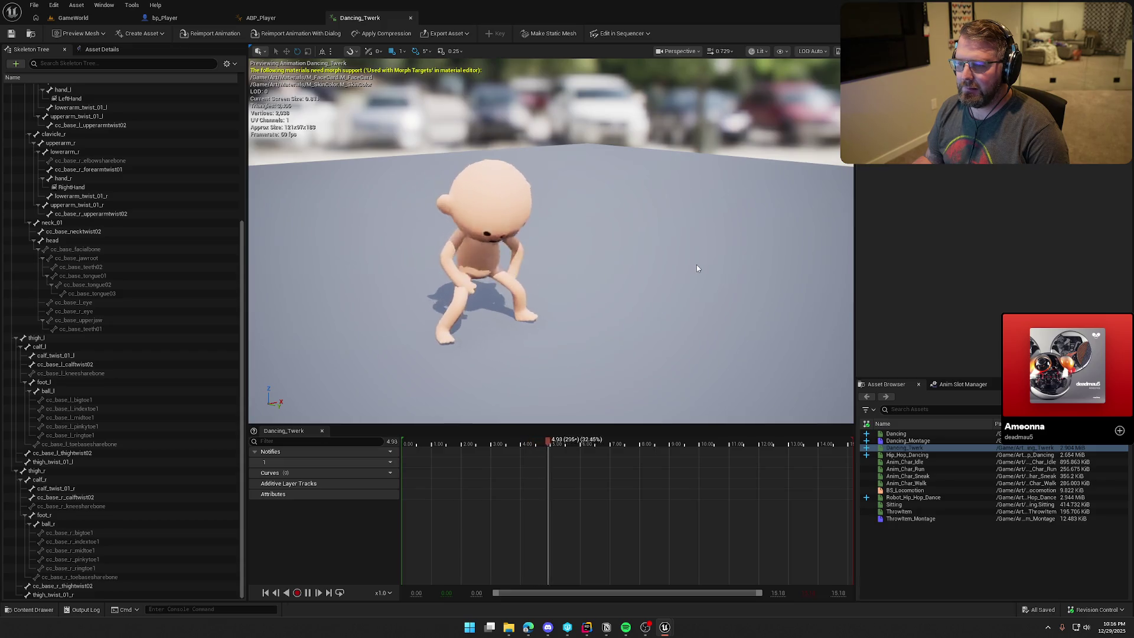
pyautogui.moveTo(698, 270); pyautogui.dragTo(736, 270)
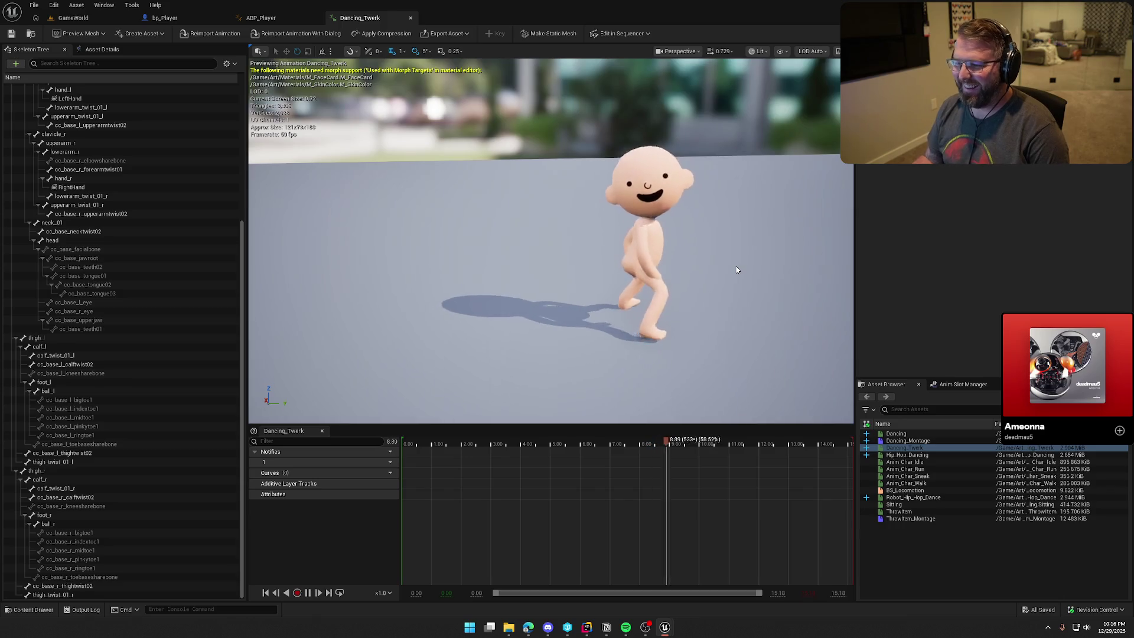
pyautogui.moveTo(735, 270); pyautogui.dragTo(717, 277)
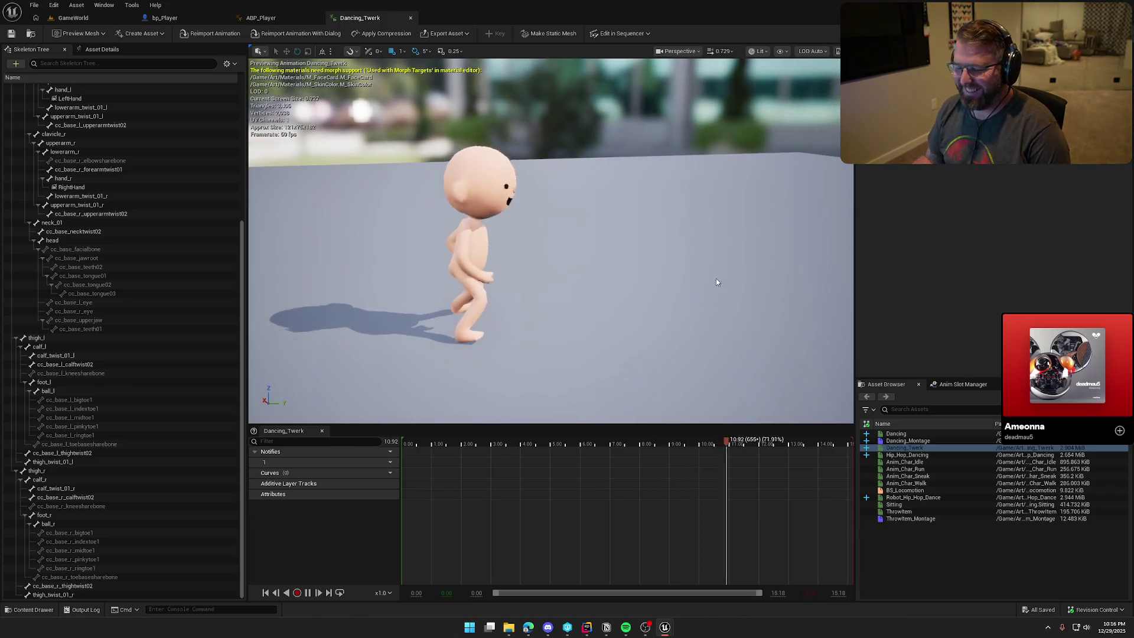
# - Preview Hip_Hop_Dancing from the front and view its asset properties
pyautogui.hotkey('ctrl', 'space')
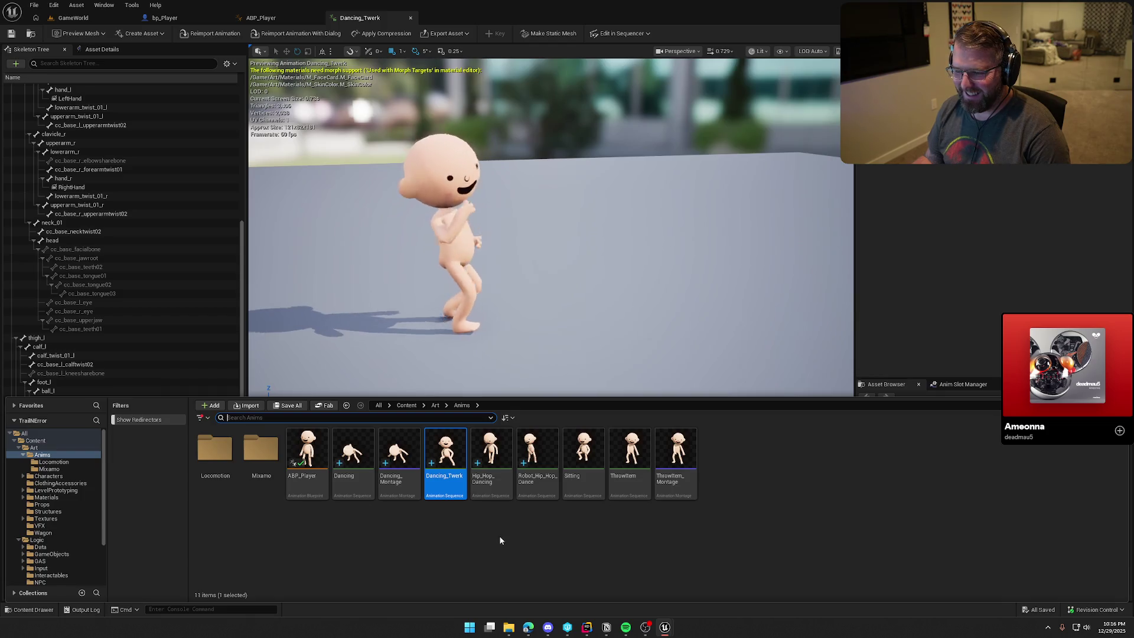
pyautogui.doubleClick(490, 454)
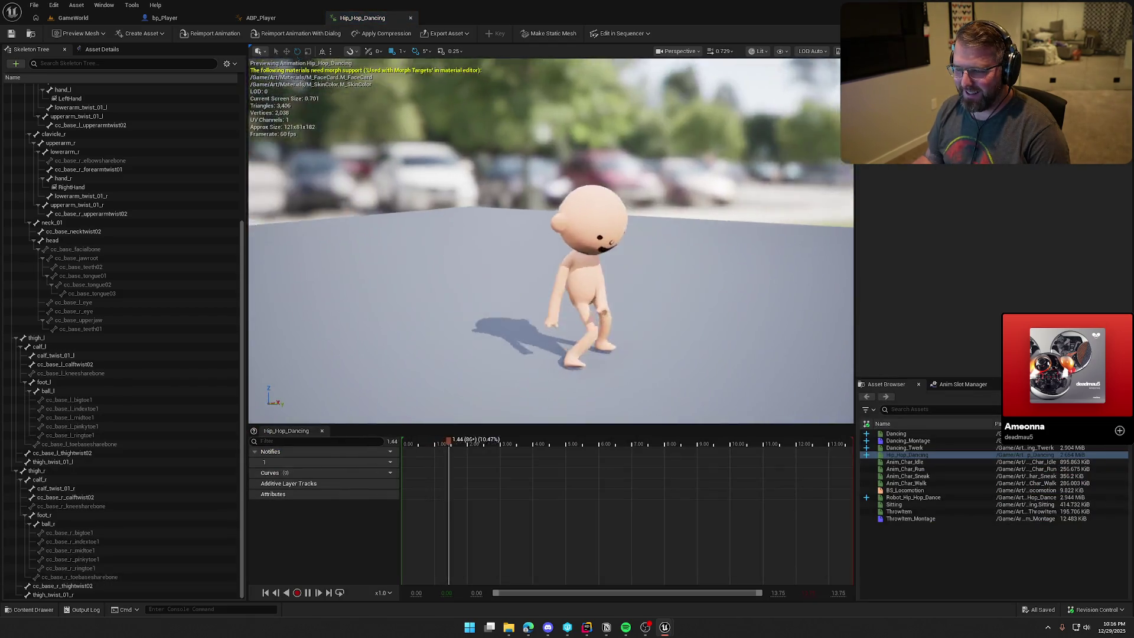
pyautogui.moveTo(611, 276); pyautogui.dragTo(622, 266)
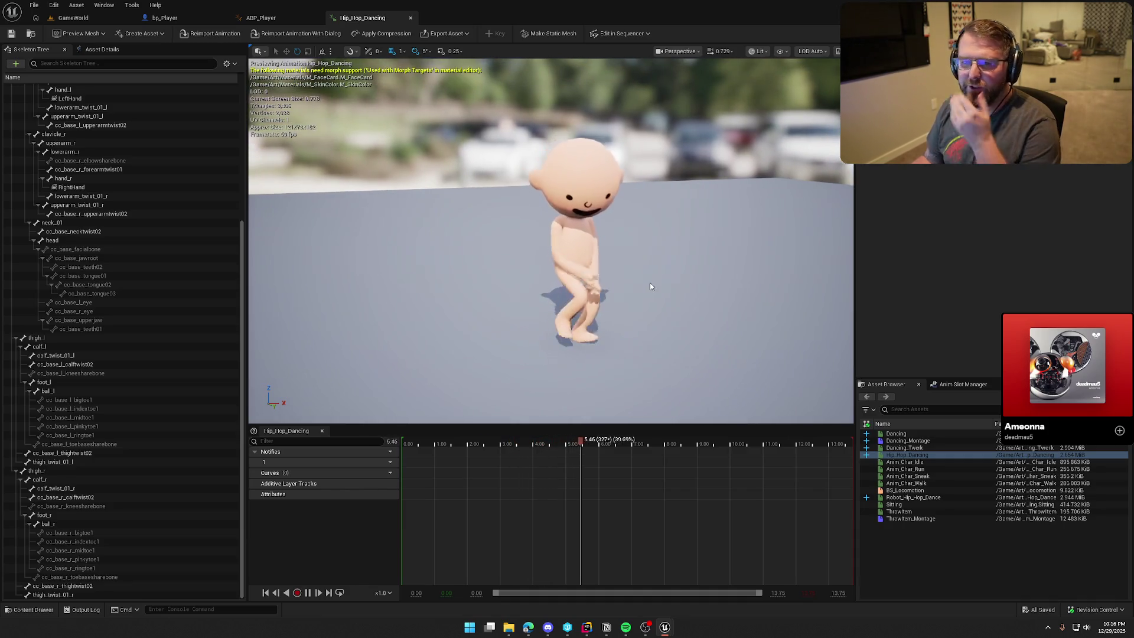
pyautogui.click(95, 51)
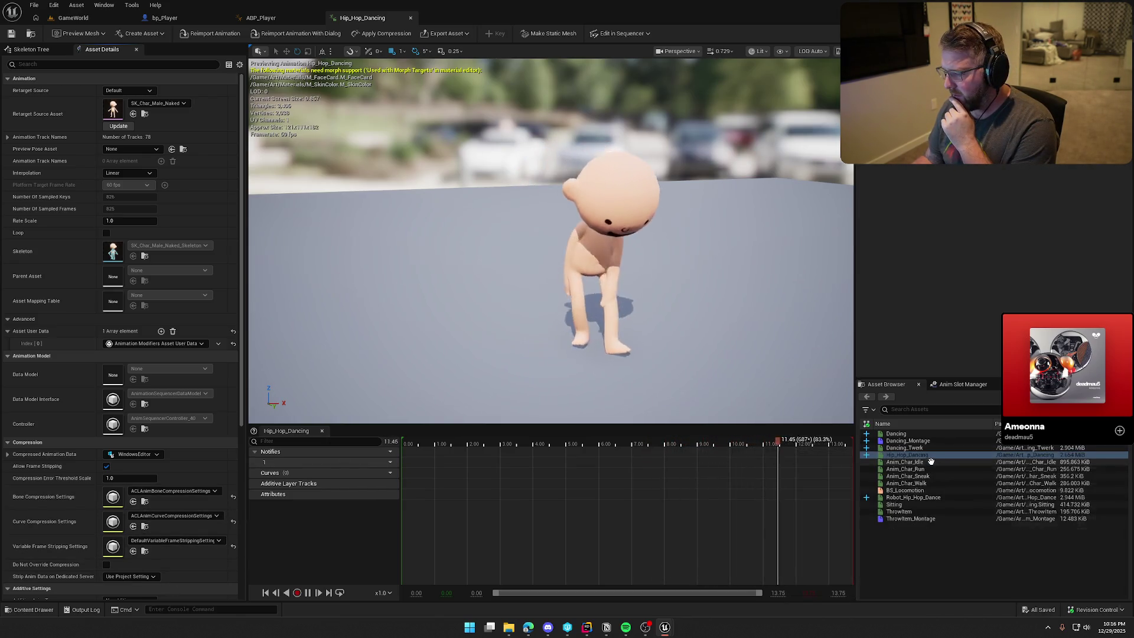
# - Preview Robot_Hip_Hop_Dance on the character, then return to bp_Player
pyautogui.click(930, 497)
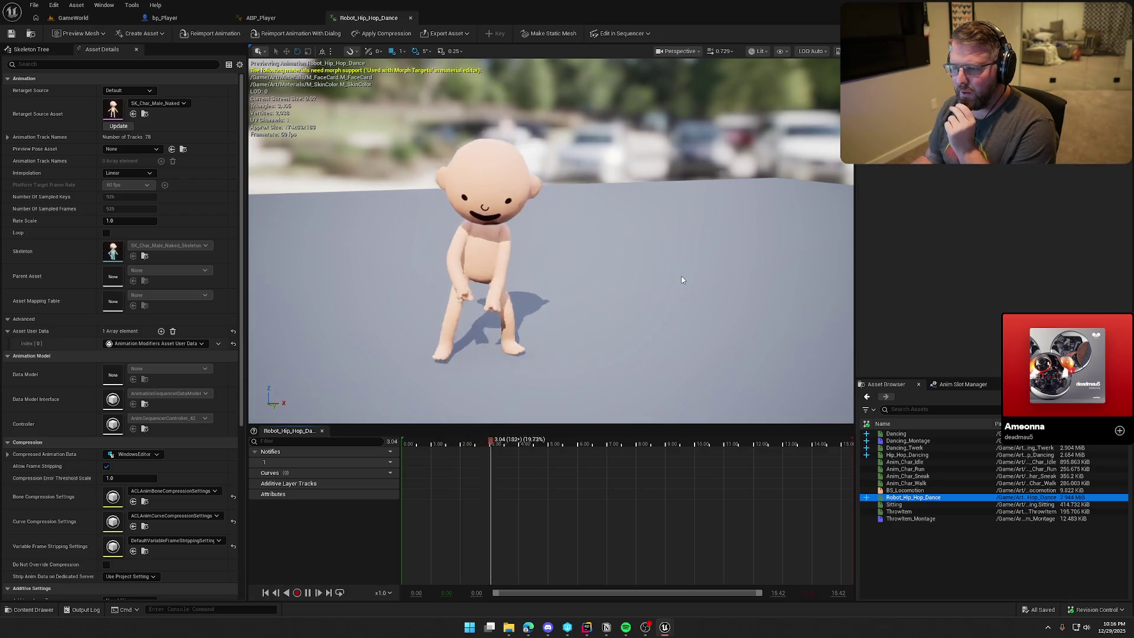
pyautogui.scroll(-5, 135, 455)
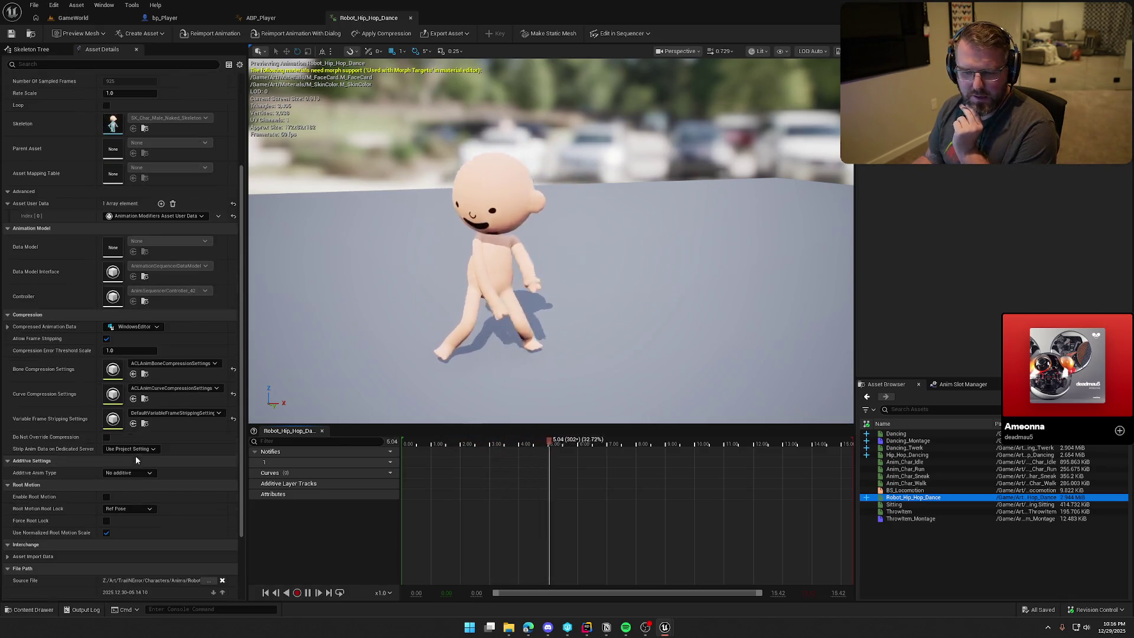
pyautogui.scroll(5, 154, 446)
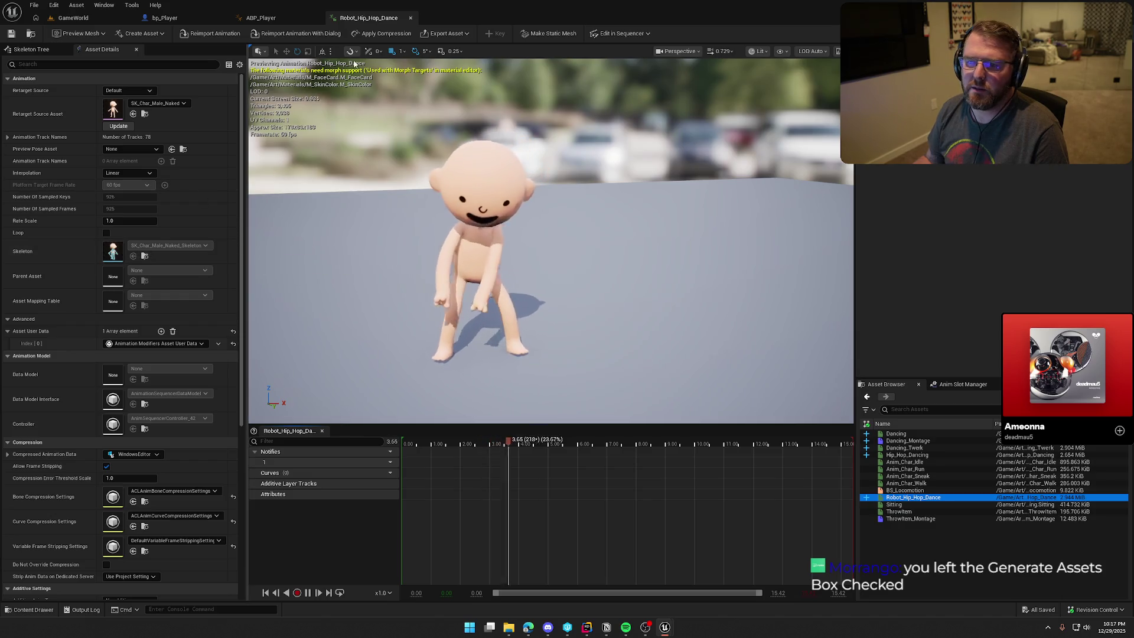
pyautogui.middleClick(377, 18)
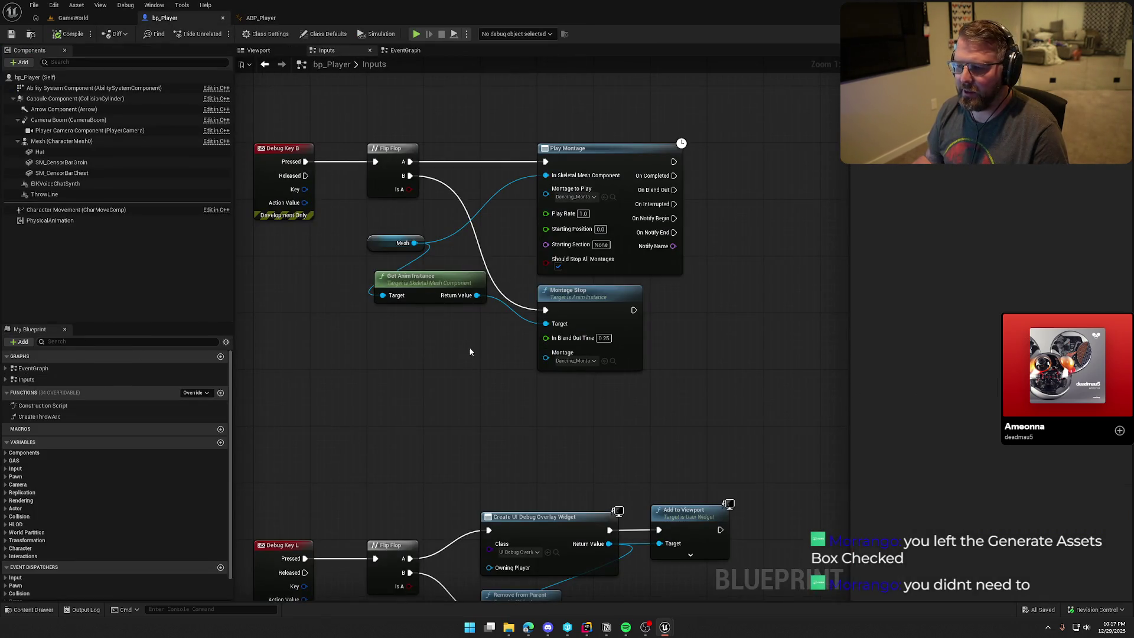
# - Create and save Robot_Hip_Hop_Dance_Montage and assign it to the Play Montage node
pyautogui.click(576, 197)
pyautogui.hotkey('ctrl', 'space')
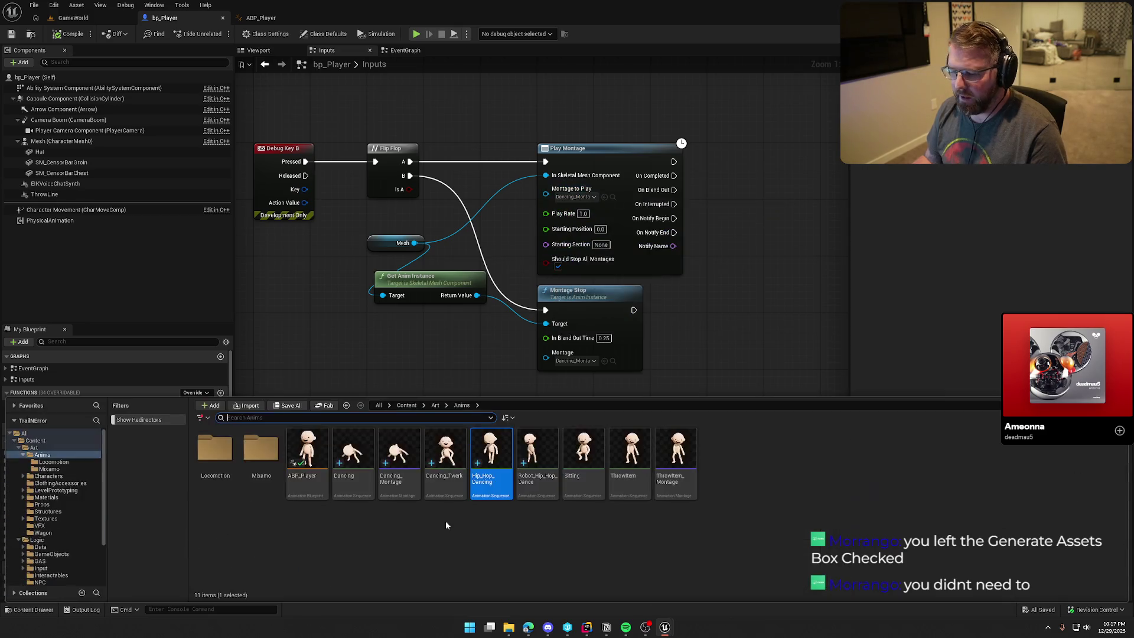
pyautogui.click(531, 454)
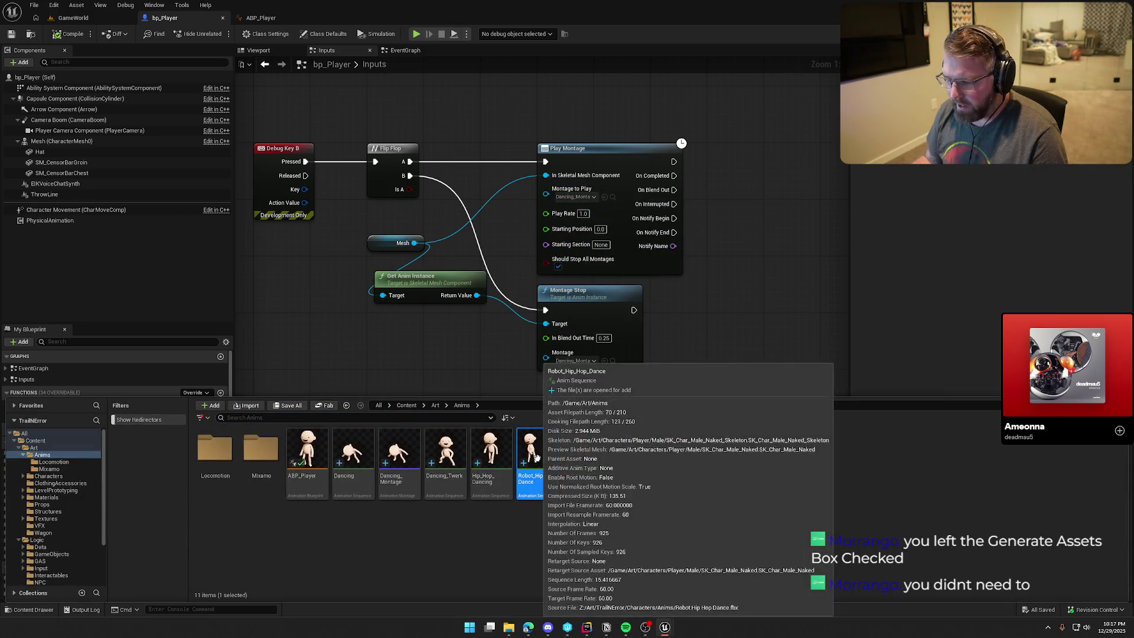
pyautogui.rightClick(536, 456)
pyautogui.moveTo(614, 158)
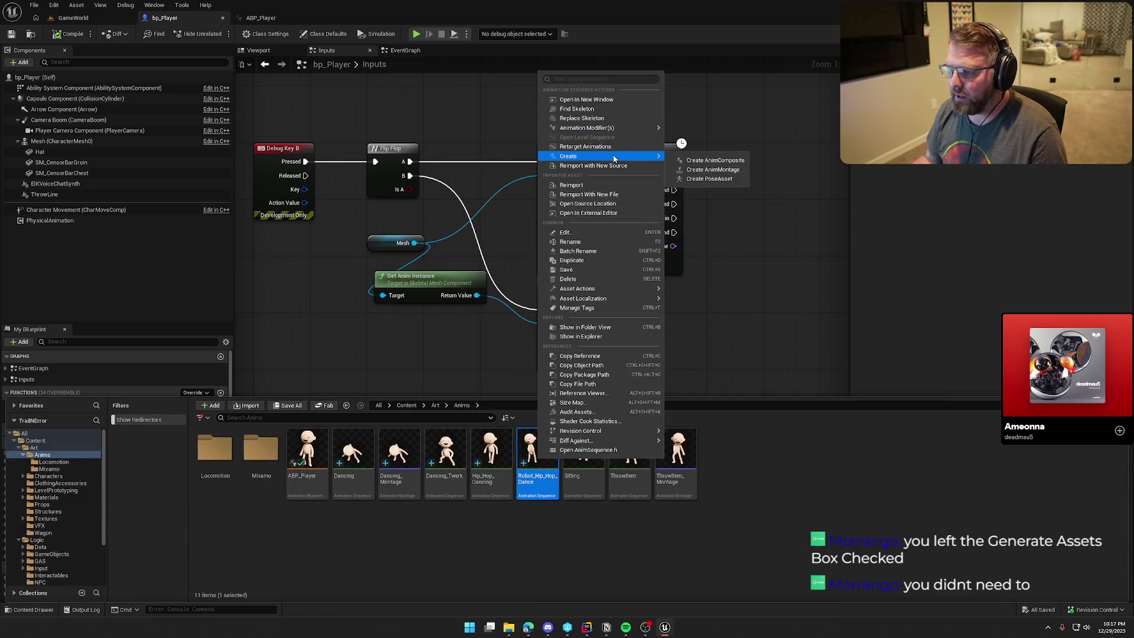
pyautogui.click(711, 170)
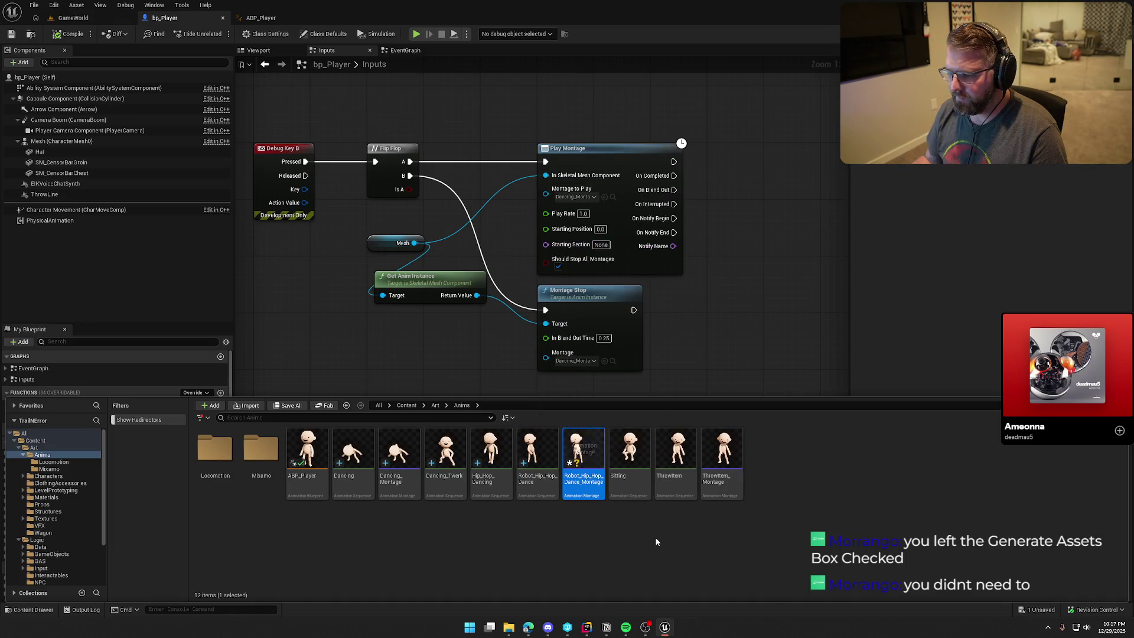
pyautogui.hotkey('ctrl', 's')
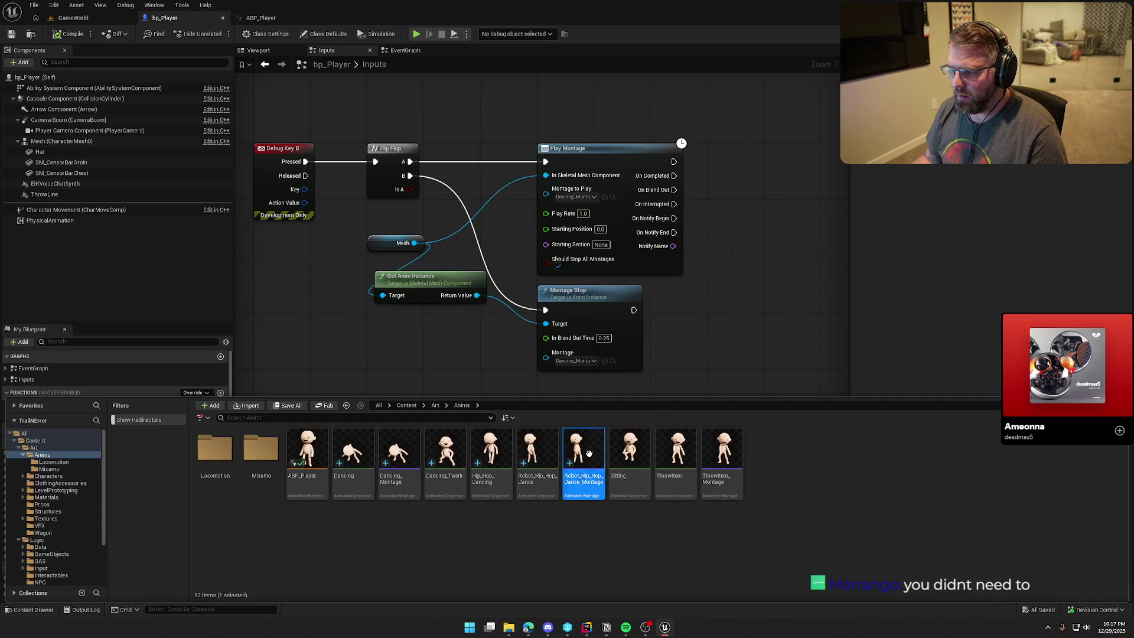
pyautogui.moveTo(589, 453); pyautogui.dragTo(572, 190)
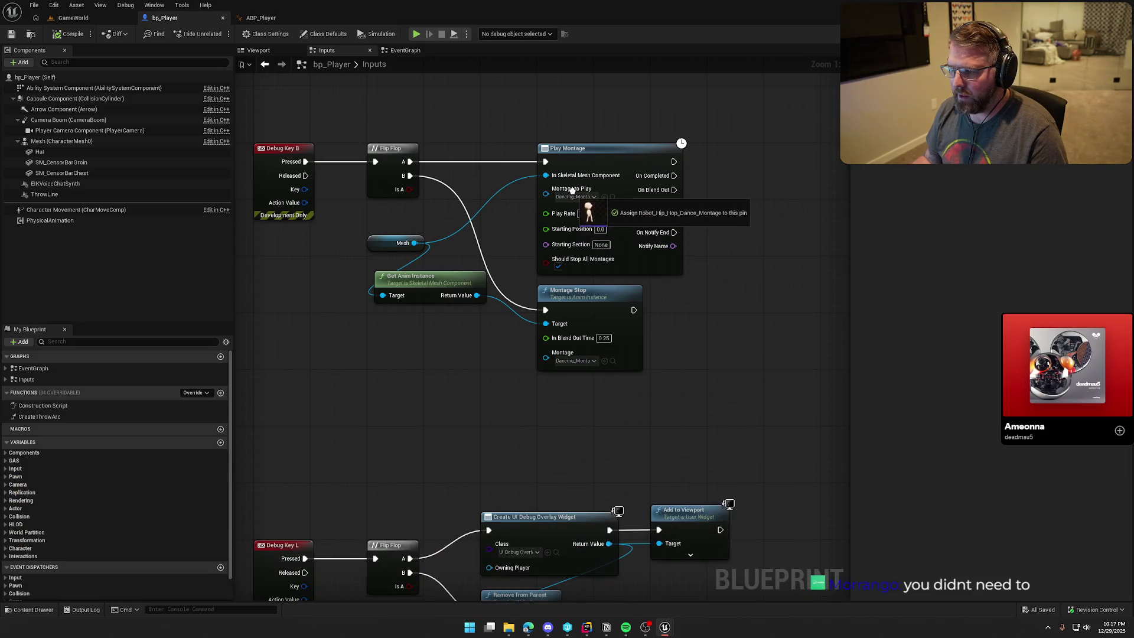
# - Set the Montage Stop node to Robot_Hip_Hop_Dance_Montage and return to GameWorld
pyautogui.click(580, 362)
pyautogui.click(640, 470)
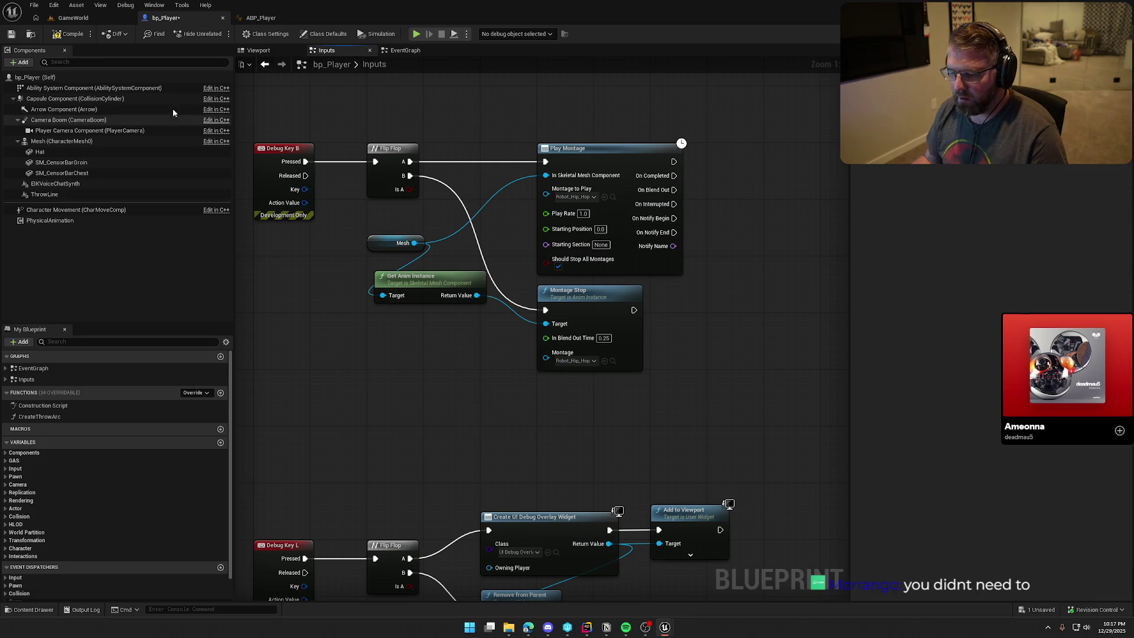
pyautogui.click(72, 20)
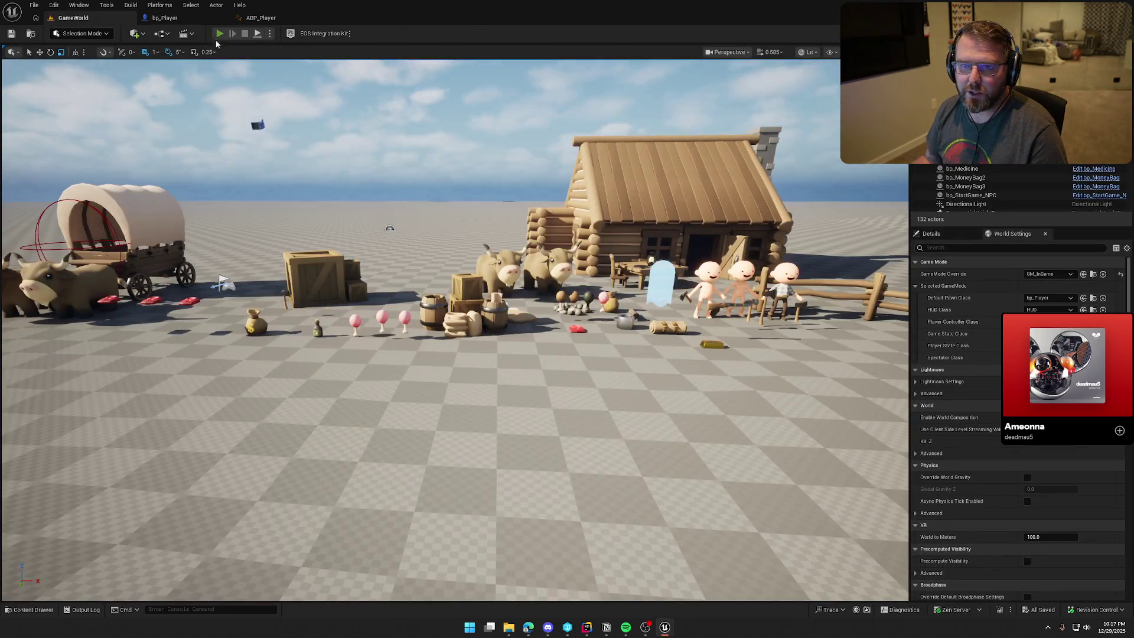
# - Play-test GameWorld, walking the character around with WASD, then stop the session
pyautogui.click(218, 34)
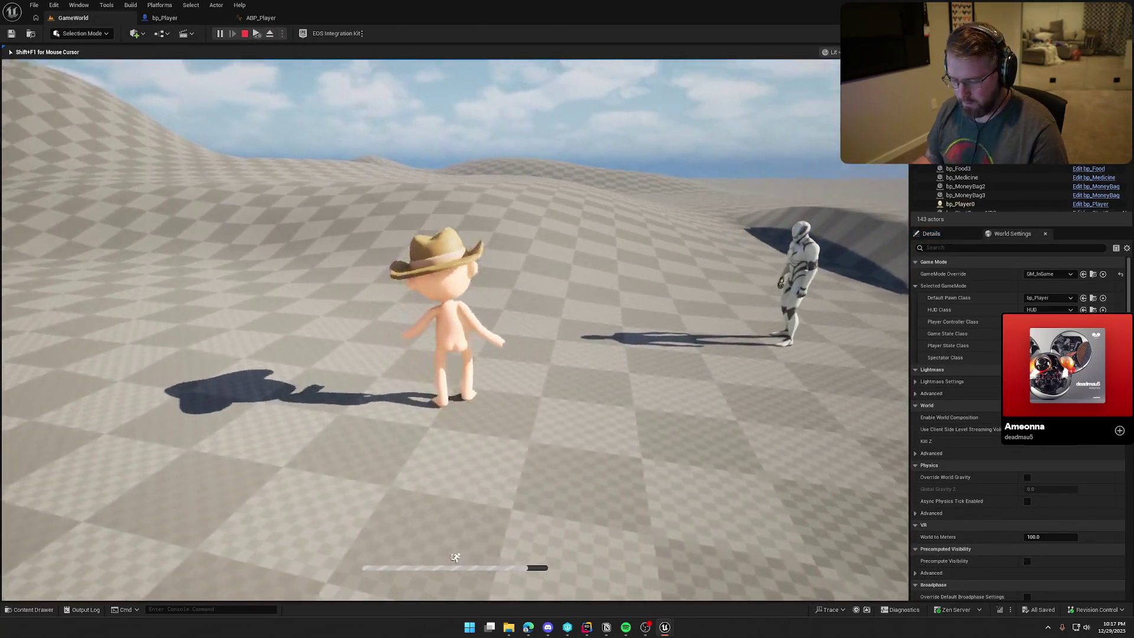
pyautogui.press('d')
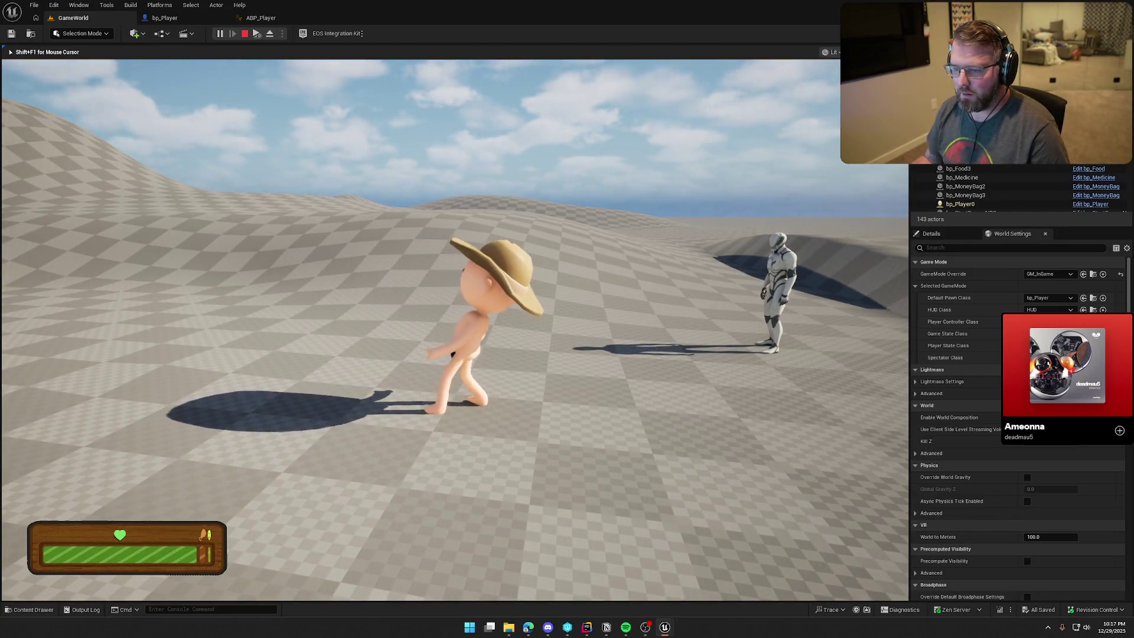
pyautogui.press('w')
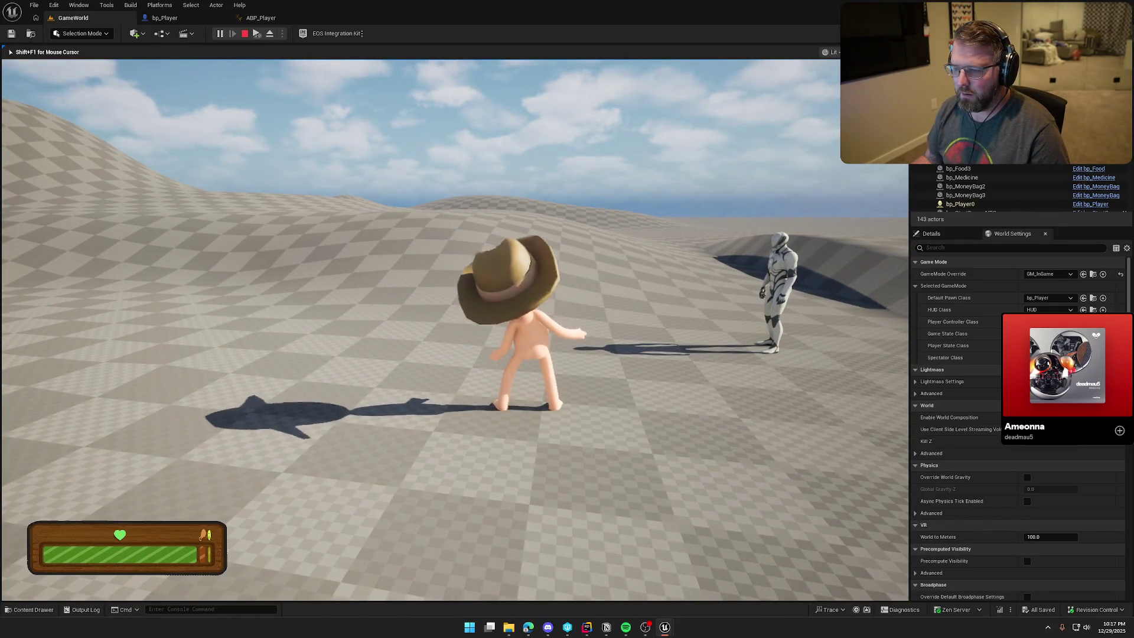
pyautogui.press('a')
pyautogui.press('s')
pyautogui.press('d')
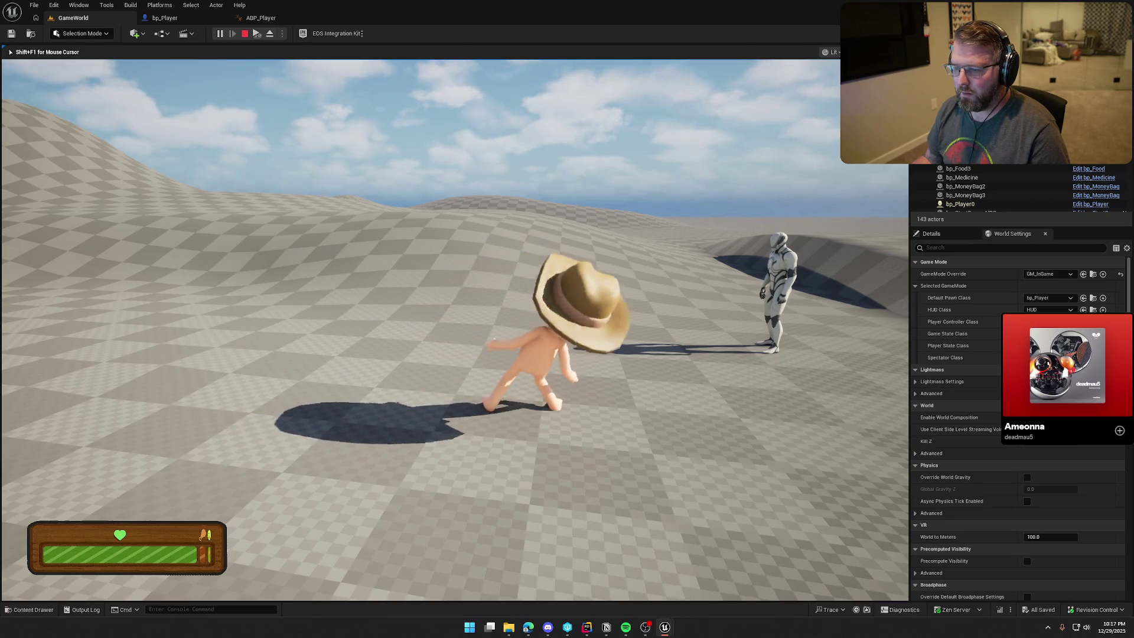
pyautogui.press('w')
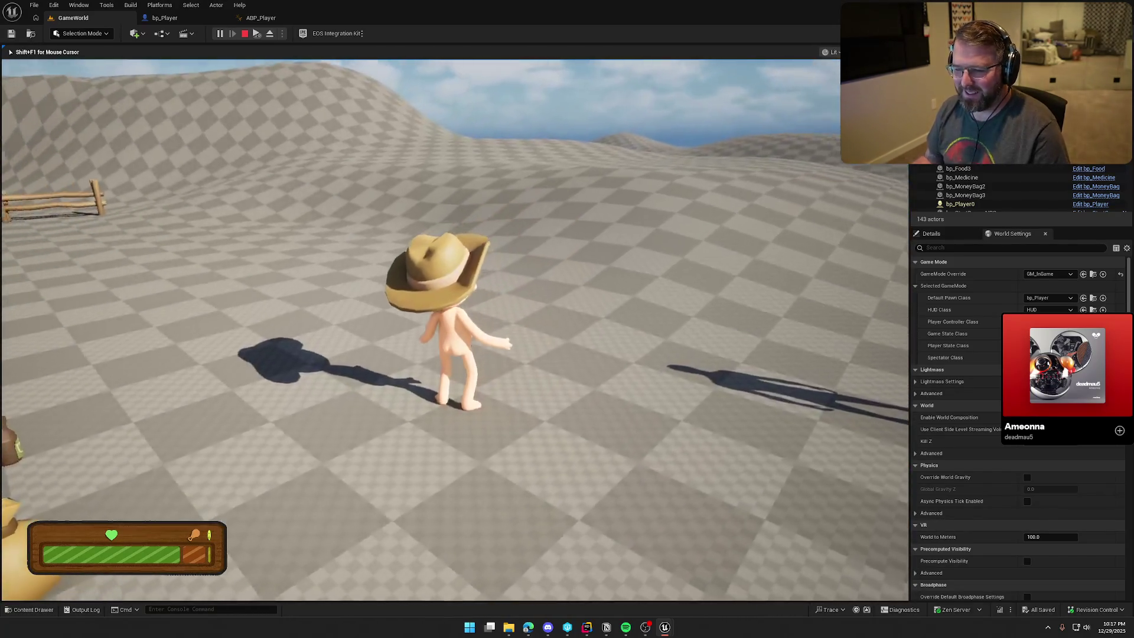
pyautogui.press('Escape')
# - Create an AnimMontage from the Dancing_Twerk animation
pyautogui.hotkey('ctrl', 'space')
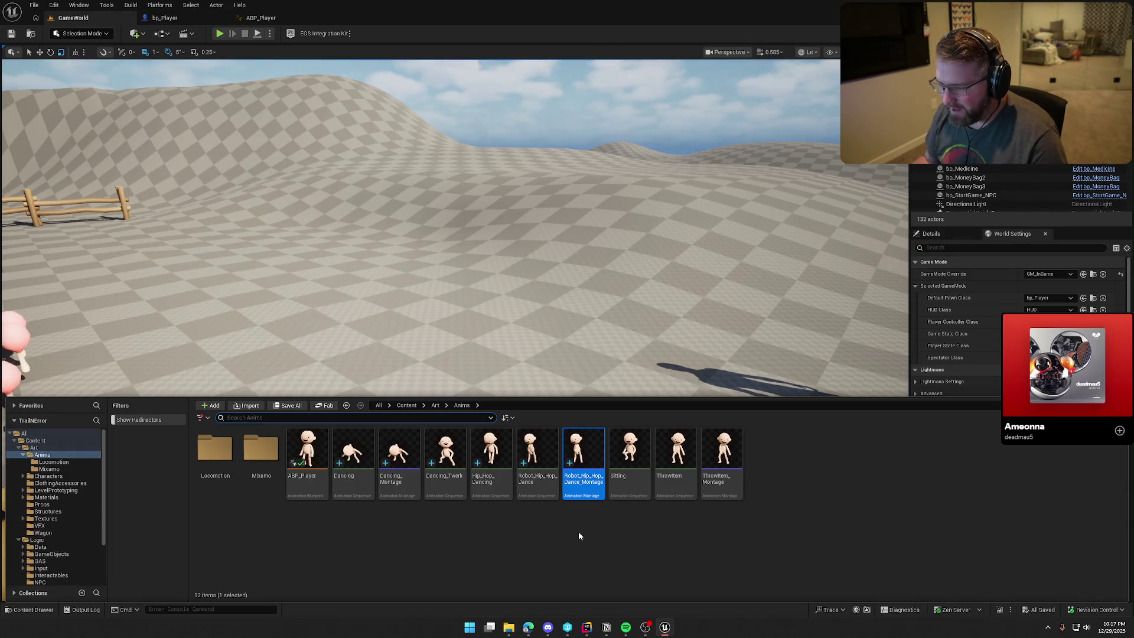
pyautogui.click(447, 452)
pyautogui.rightClick(447, 452)
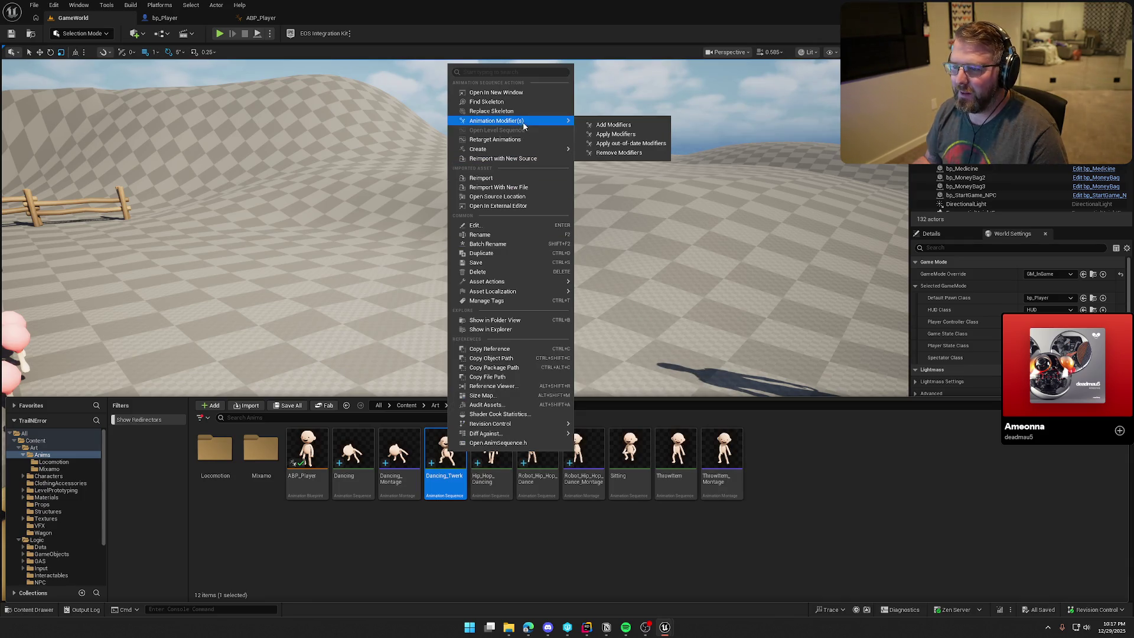
pyautogui.moveTo(523, 152)
pyautogui.click(610, 164)
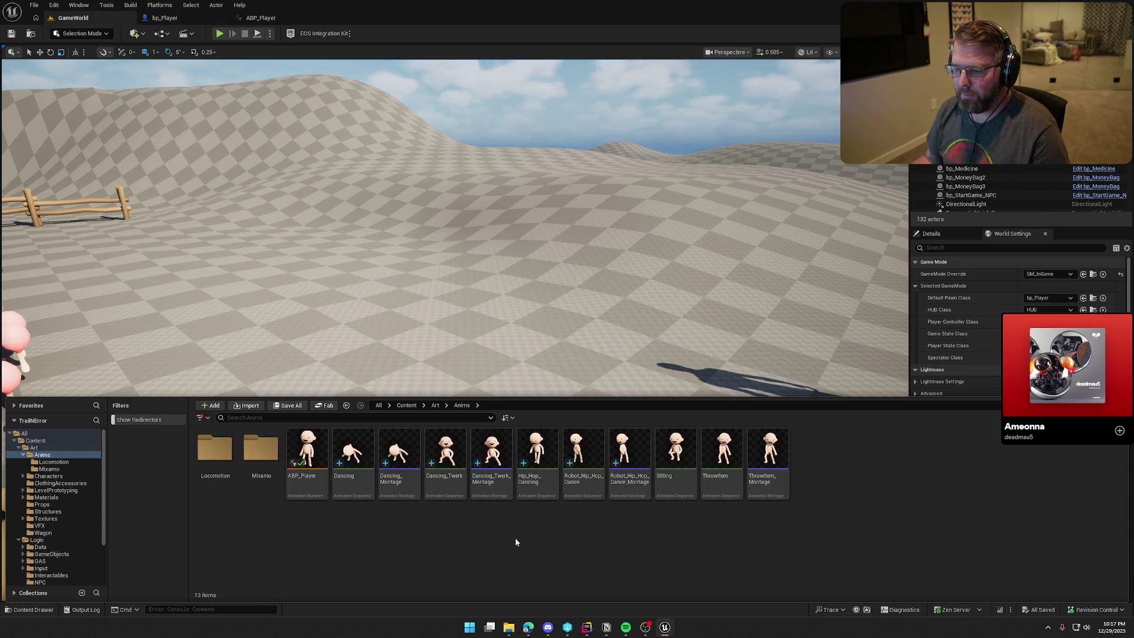
# - Point bp_Player's Play Montage and Montage Stop nodes at Dancing_Twerk_Montage, then play GameWorld
pyautogui.click(212, 19)
pyautogui.click(581, 197)
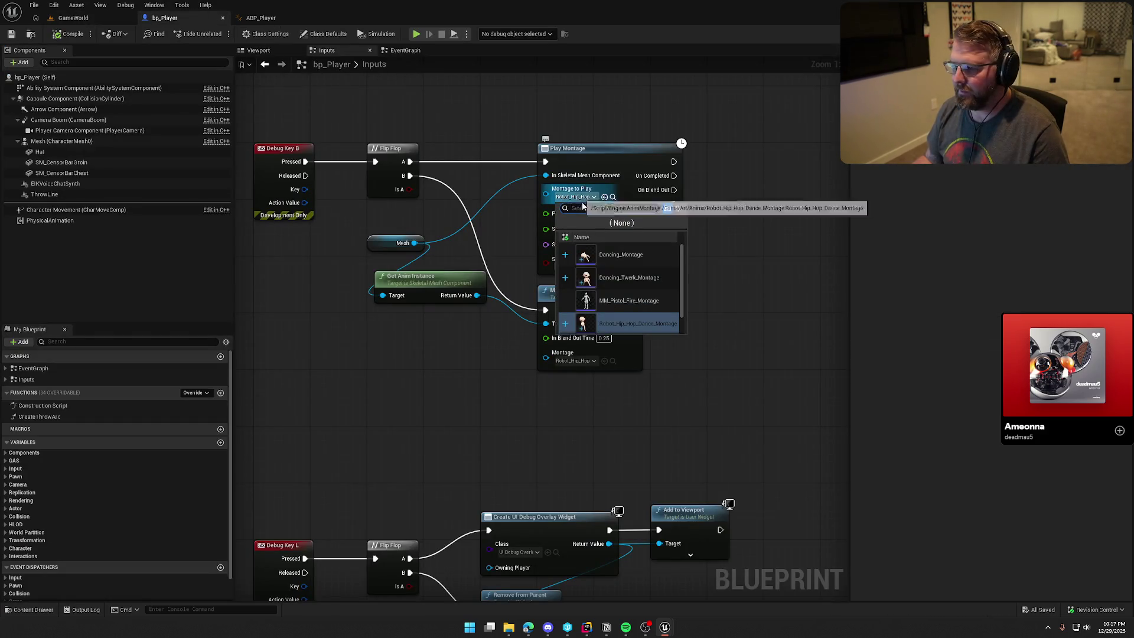
pyautogui.press('Escape')
pyautogui.click(580, 361)
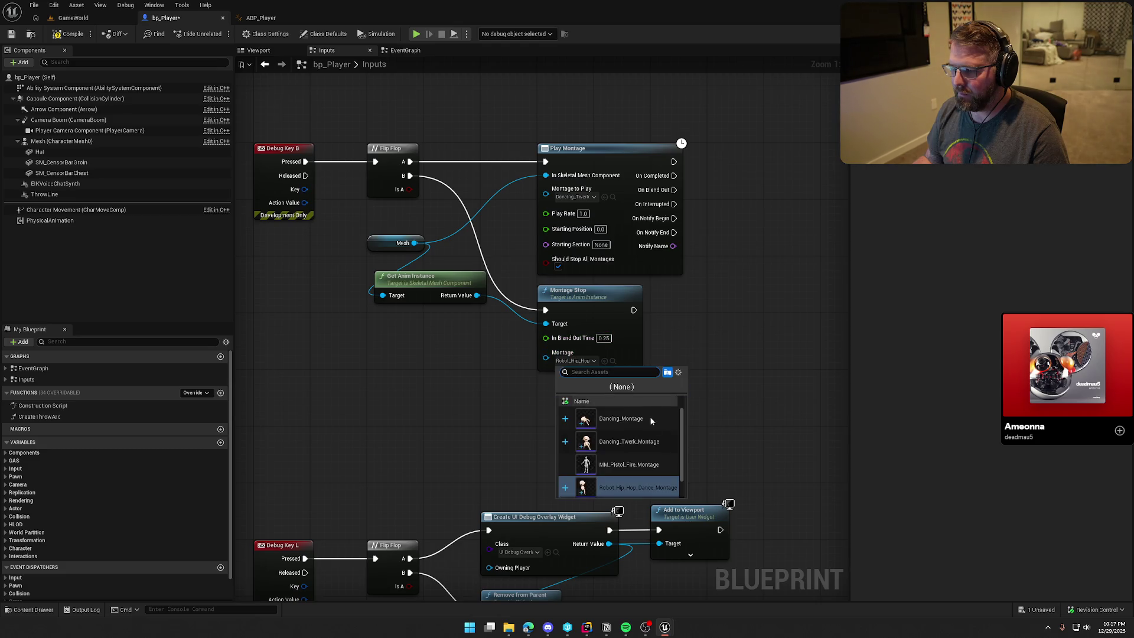
pyautogui.click(654, 445)
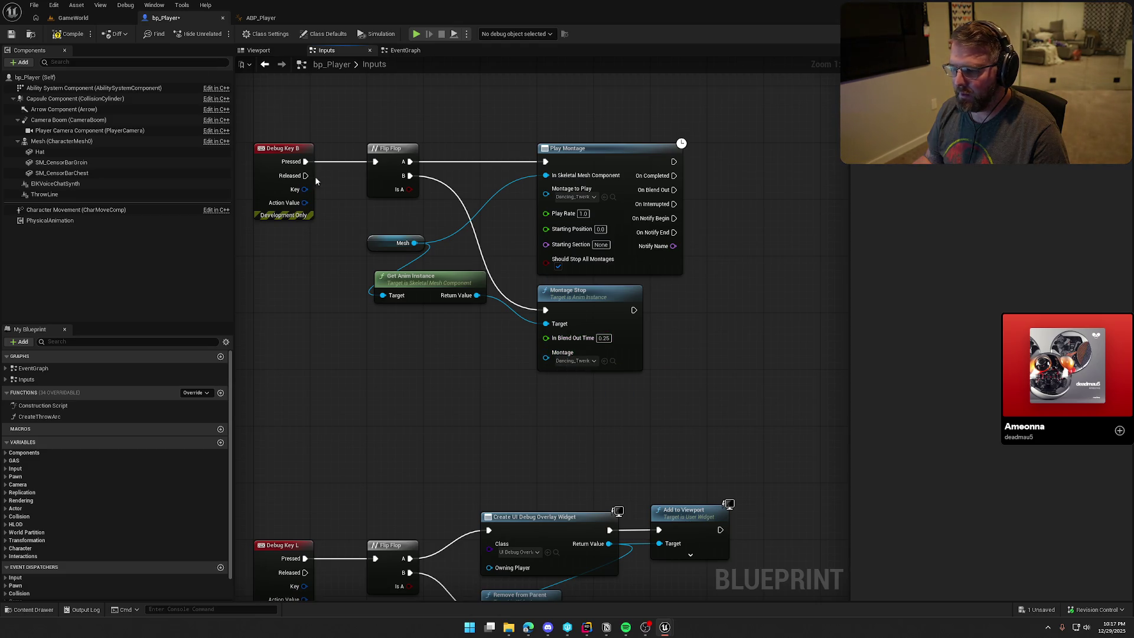
pyautogui.click(70, 19)
pyautogui.hotkey('alt', 'p')
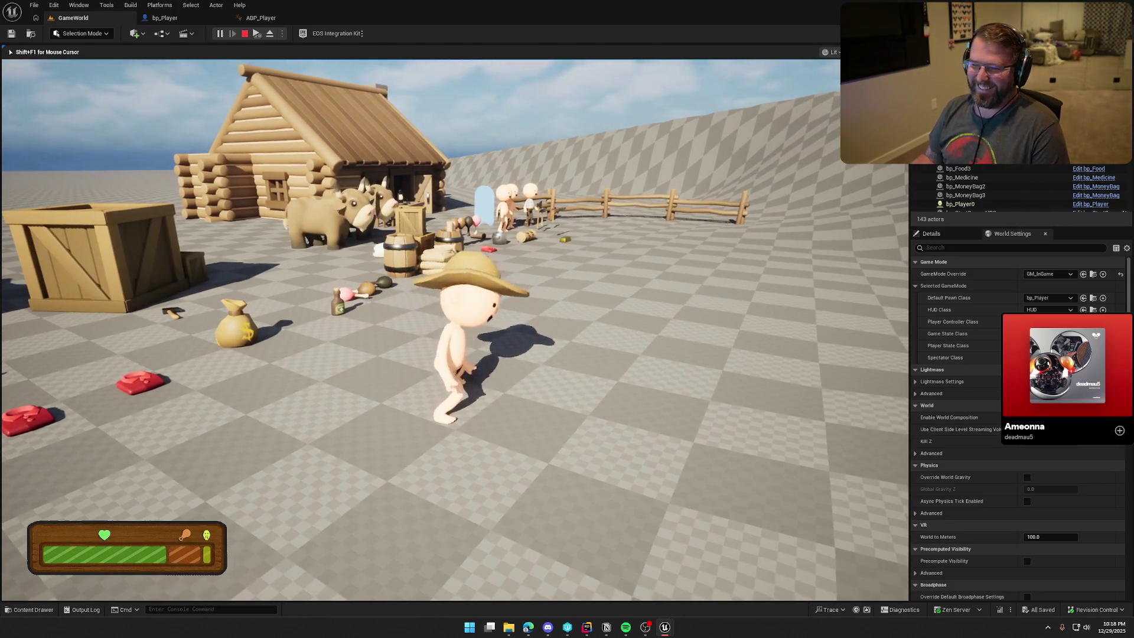
# - End the twerk play-test and switch back to the bp_Player blueprint
pyautogui.press('Escape')
pyautogui.click(165, 17)
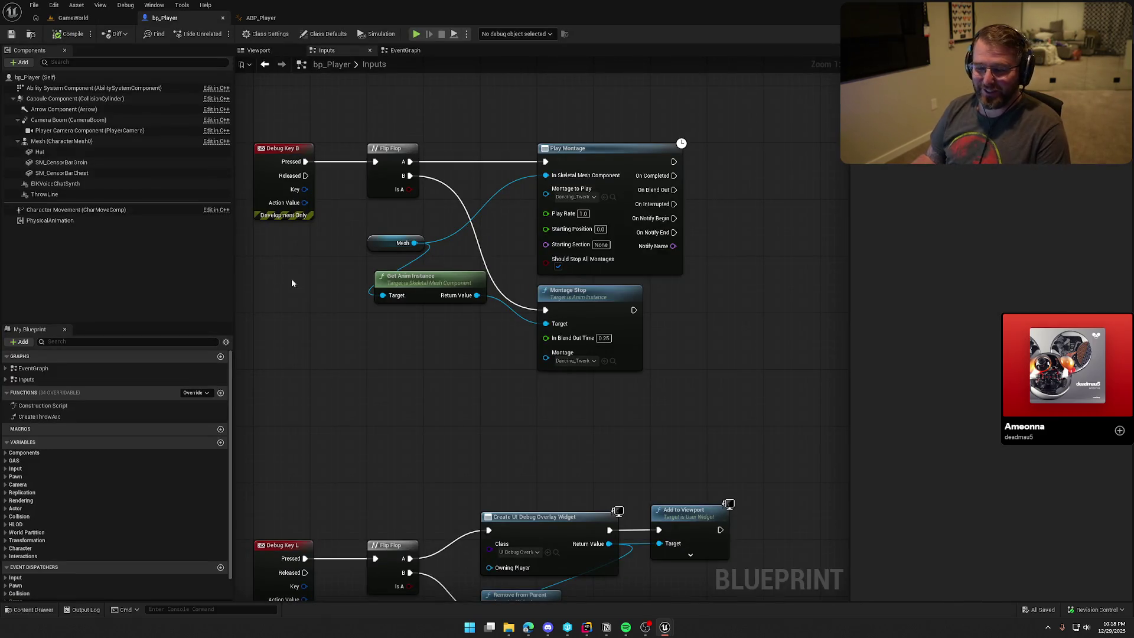
# - Inspect the PhysicalAnimation component's Strength Multiplier in bp_Player's EventGraph
pyautogui.scroll(-10, 336, 389)
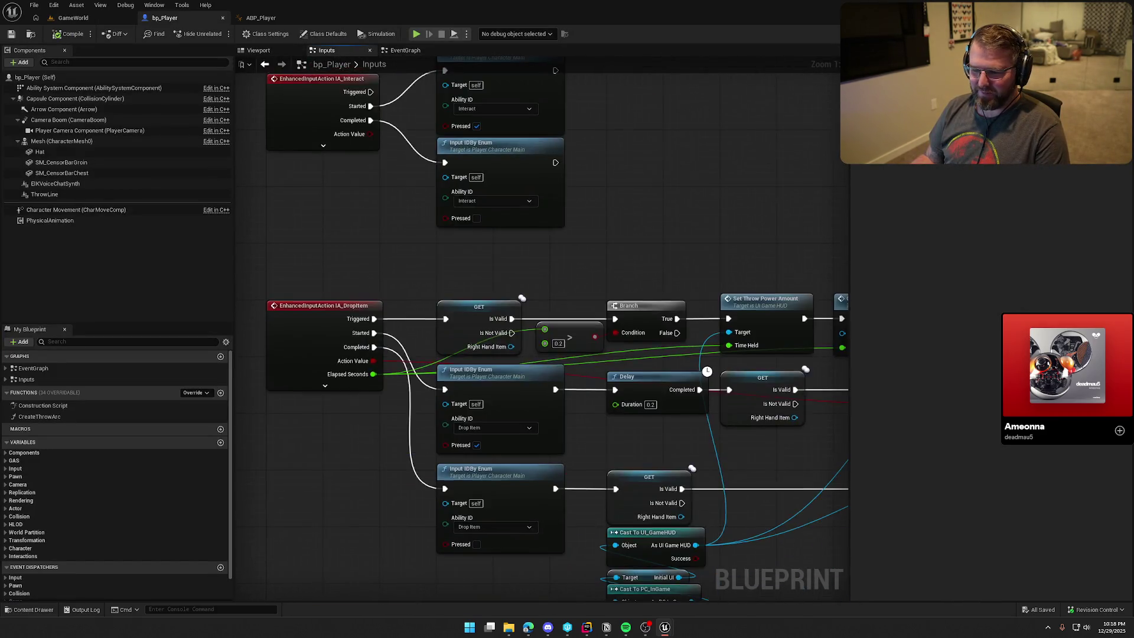
pyautogui.scroll(5, 418, 183)
pyautogui.click(403, 50)
pyautogui.moveTo(395, 197)
pyautogui.mouseDown()
pyautogui.moveTo(668, 185)
pyautogui.moveTo(272, 221)
pyautogui.moveTo(342, 226)
pyautogui.mouseUp()
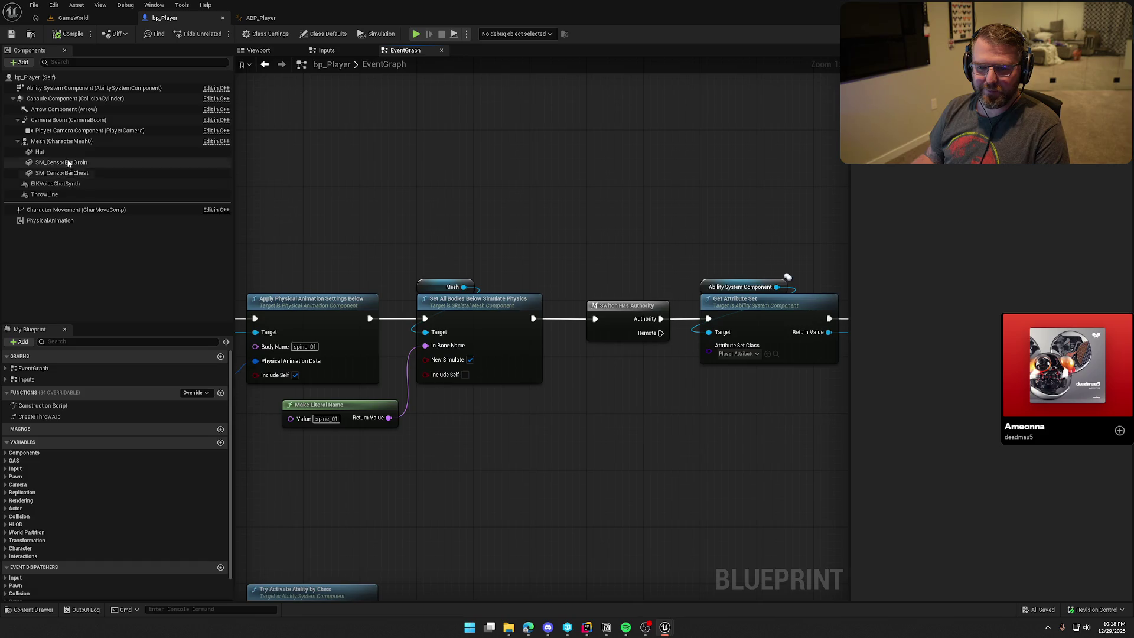
pyautogui.click(66, 220)
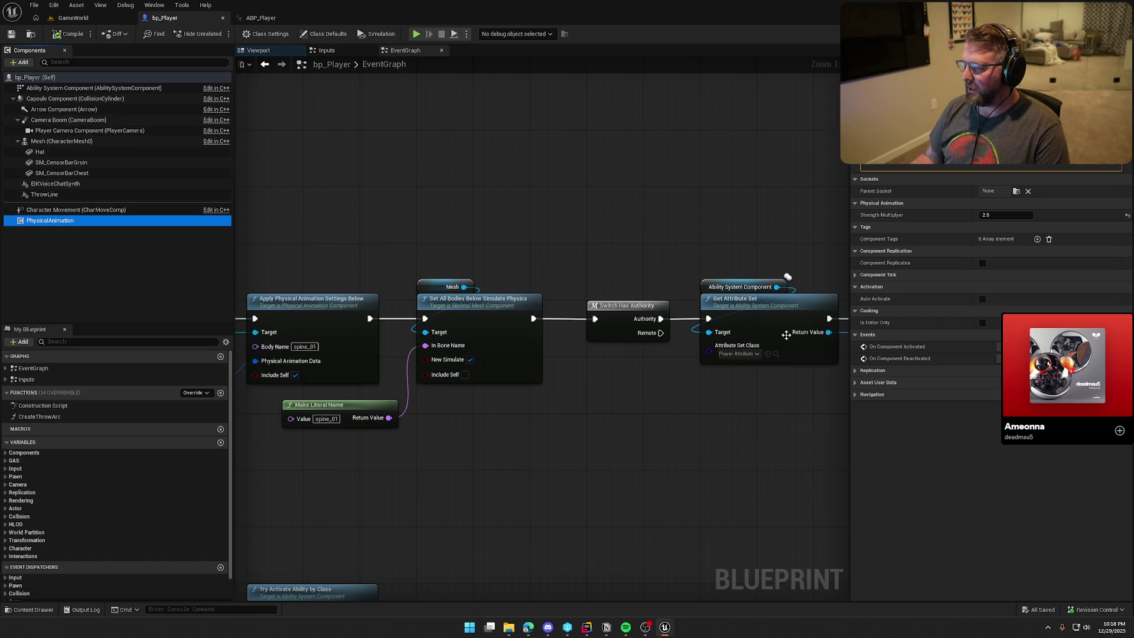
pyautogui.click(992, 217)
# - Review the Event BeginPlay physics chain, compile and save bp_Player, and launch play
pyautogui.moveTo(638, 219)
pyautogui.mouseDown()
pyautogui.moveTo(679, 215)
pyautogui.moveTo(663, 189)
pyautogui.mouseUp()
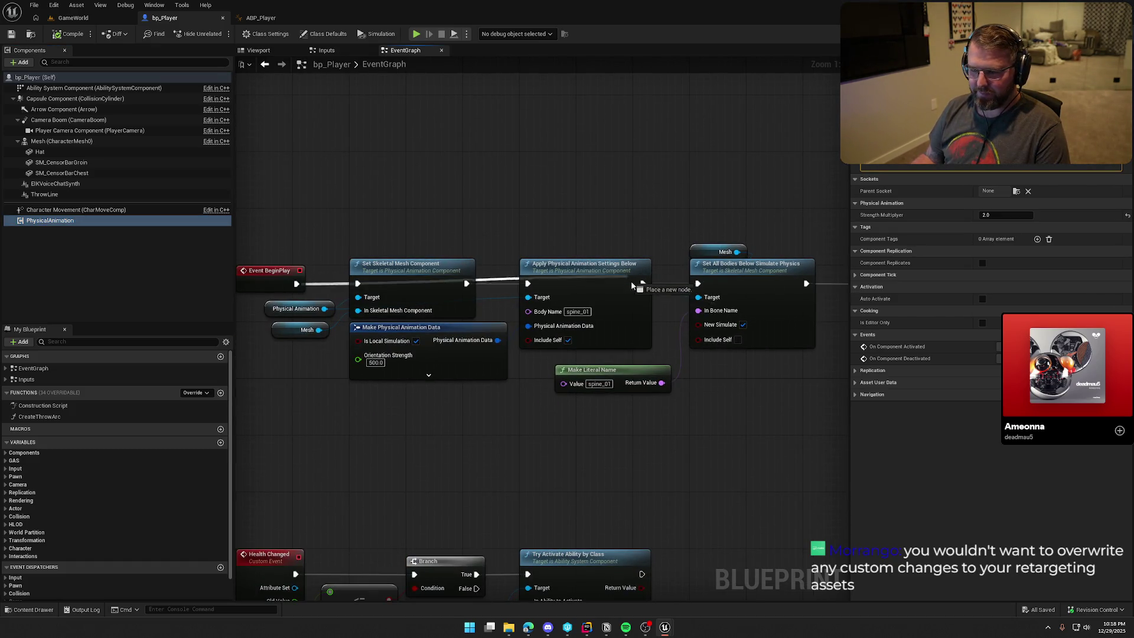
pyautogui.moveTo(627, 282); pyautogui.dragTo(749, 316)
pyautogui.moveTo(830, 243); pyautogui.dragTo(154, 70)
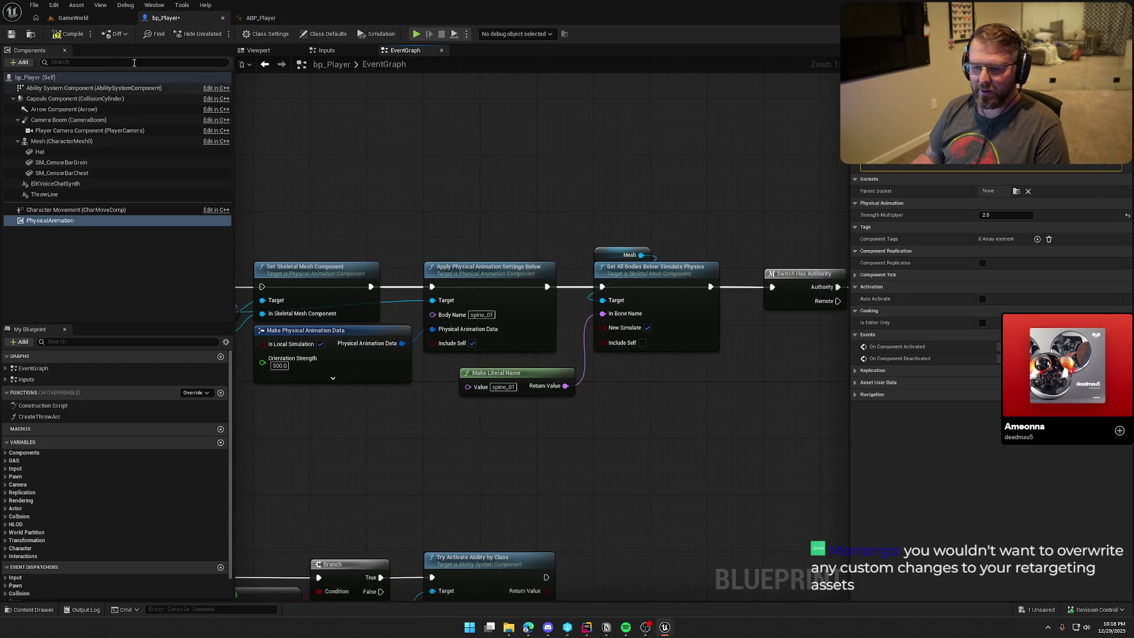
pyautogui.click(68, 35)
pyautogui.hotkey('alt', 'p')
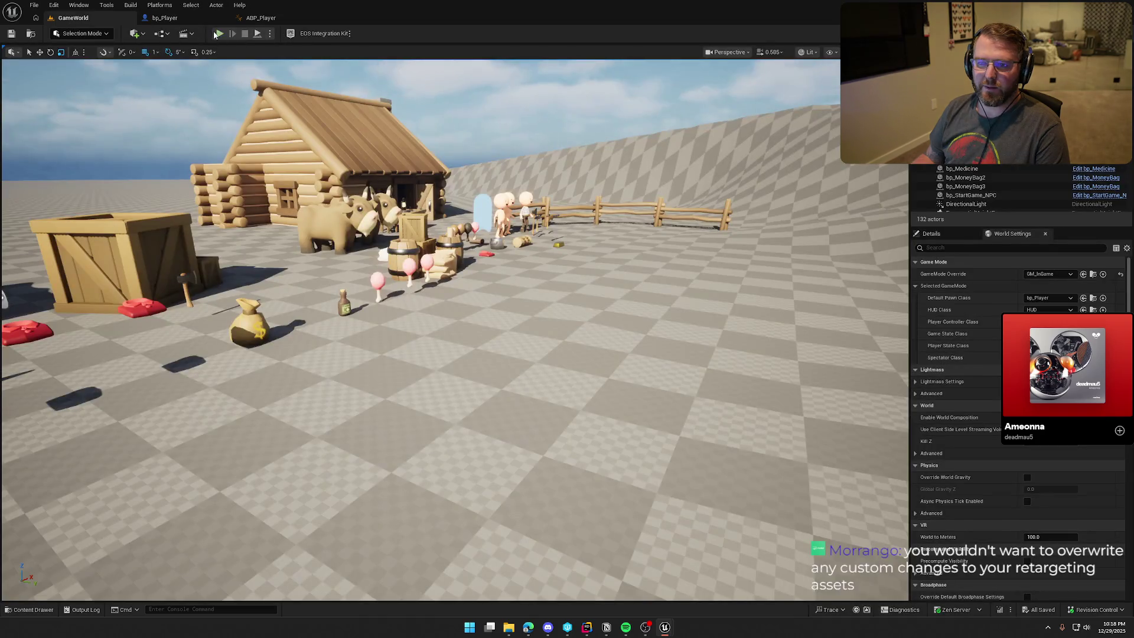
# - Walk the character around GameWorld with WASD, then release control and open ABP_Player
pyautogui.press('w')
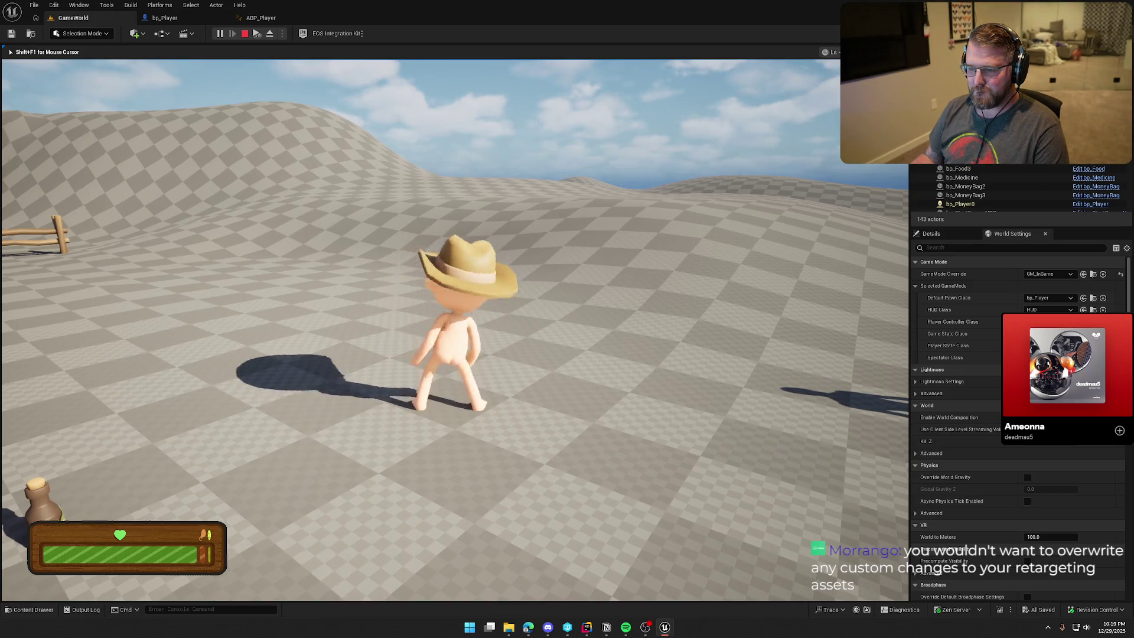
pyautogui.press('s')
pyautogui.press('a')
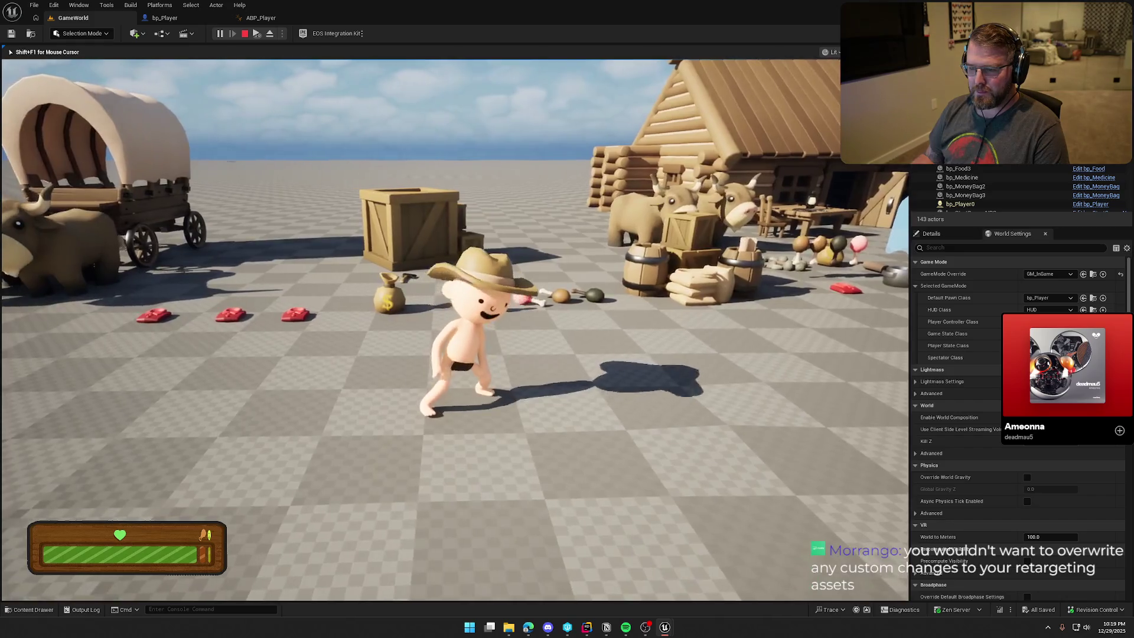
pyautogui.press('d')
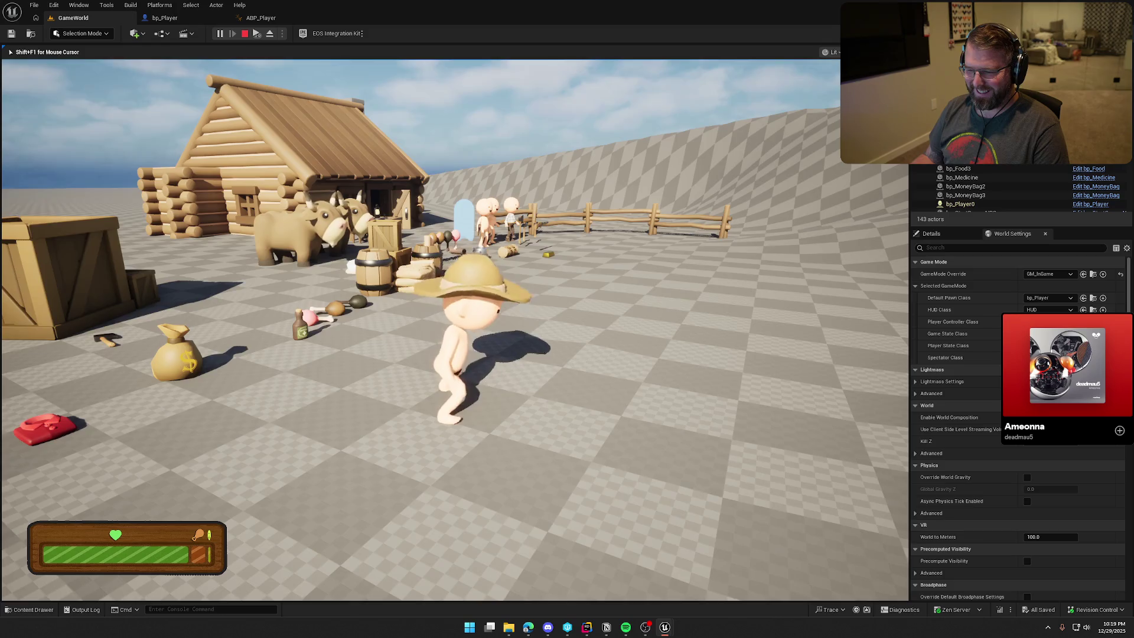
pyautogui.press('w')
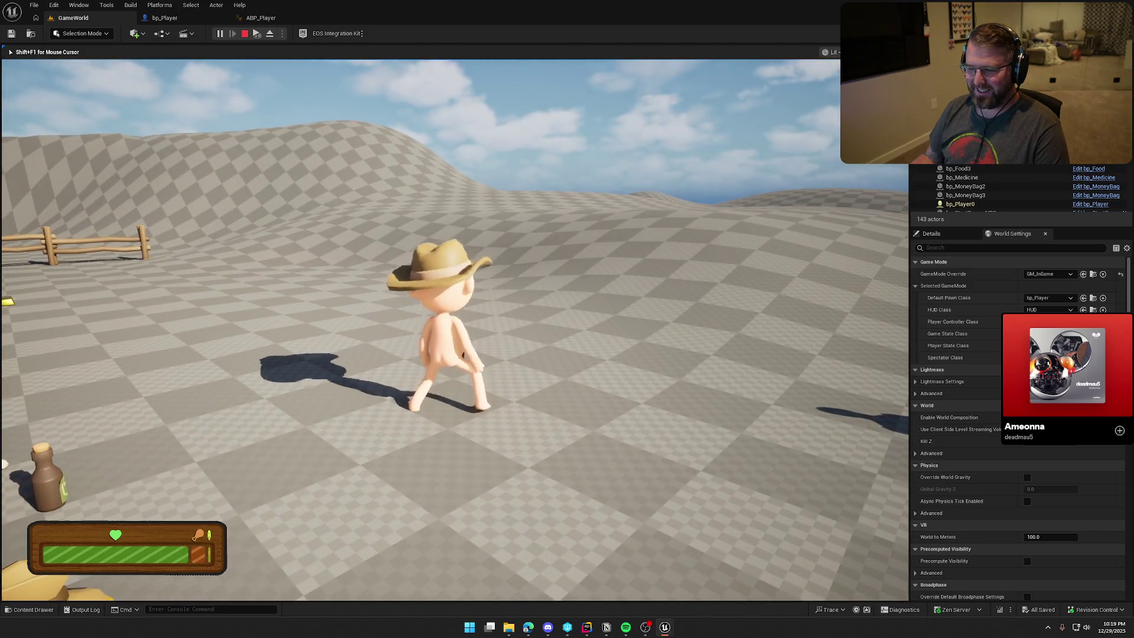
pyautogui.hotkey('shift', 'F1')
pyautogui.click(250, 16)
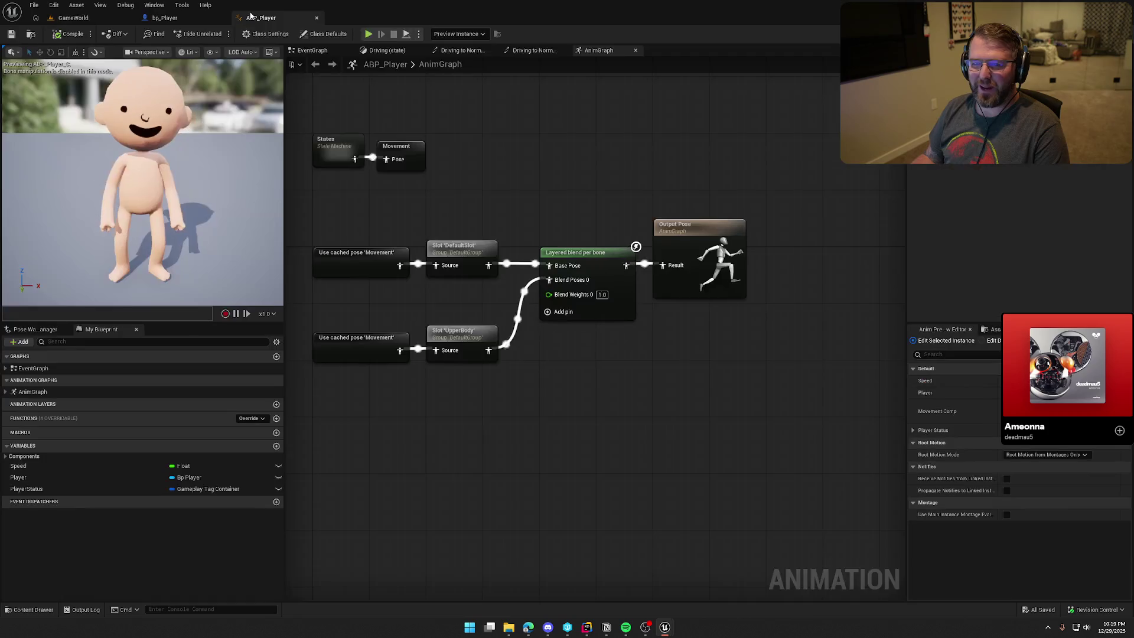
# - Check ABP_Player's Layered blend per bone node, then pan bp_Player's Inputs graph to the Debug Key nodes
pyautogui.click(582, 252)
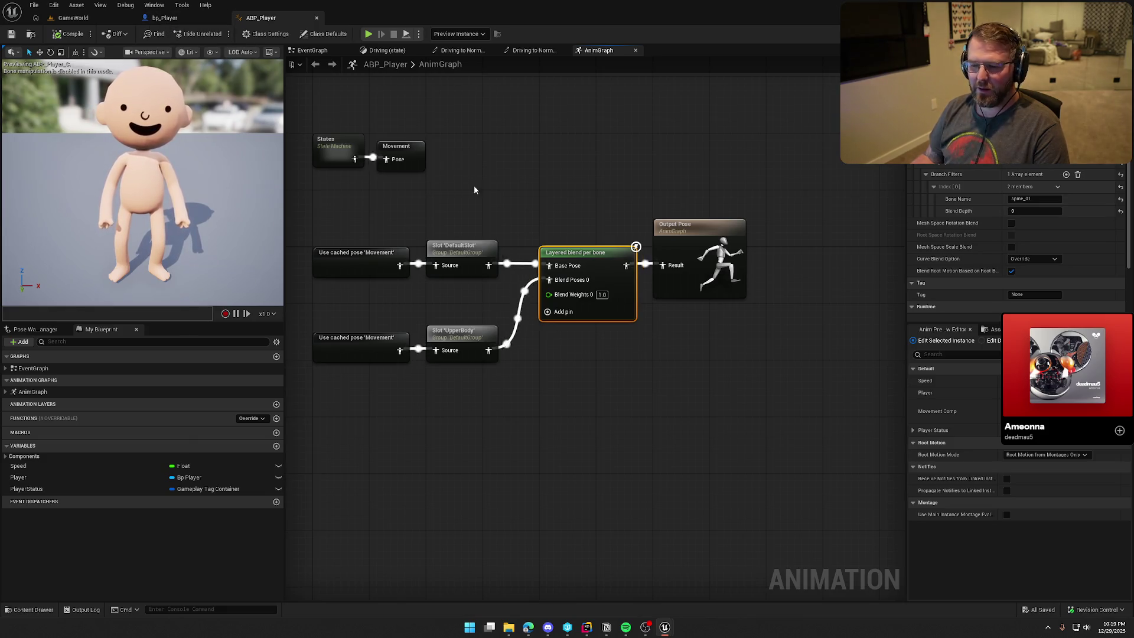
pyautogui.click(496, 279)
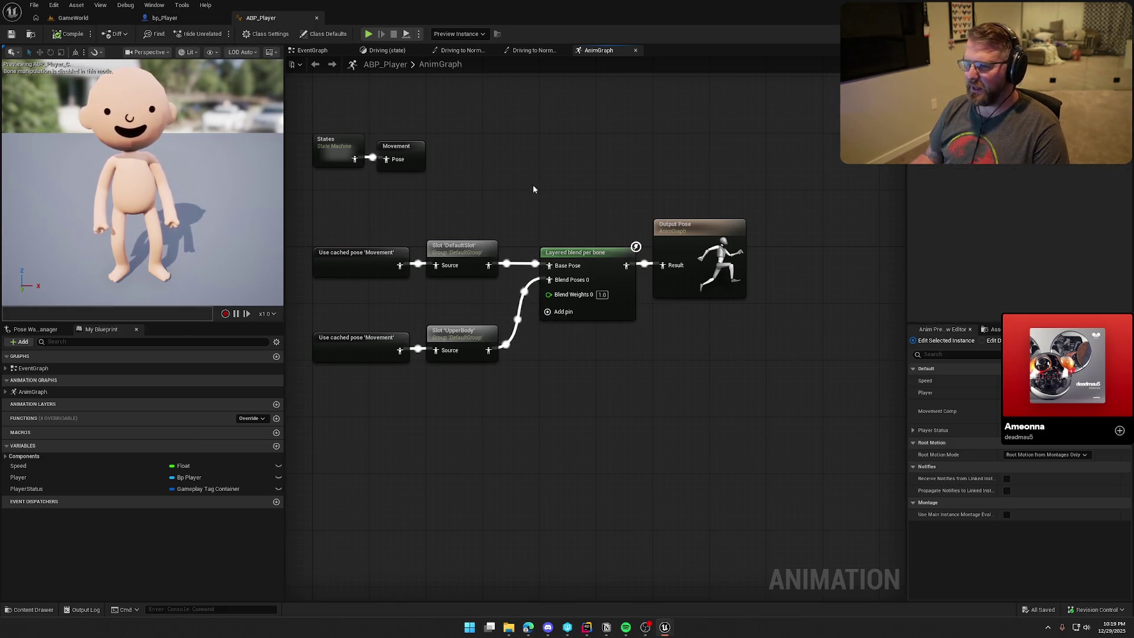
pyautogui.click(165, 18)
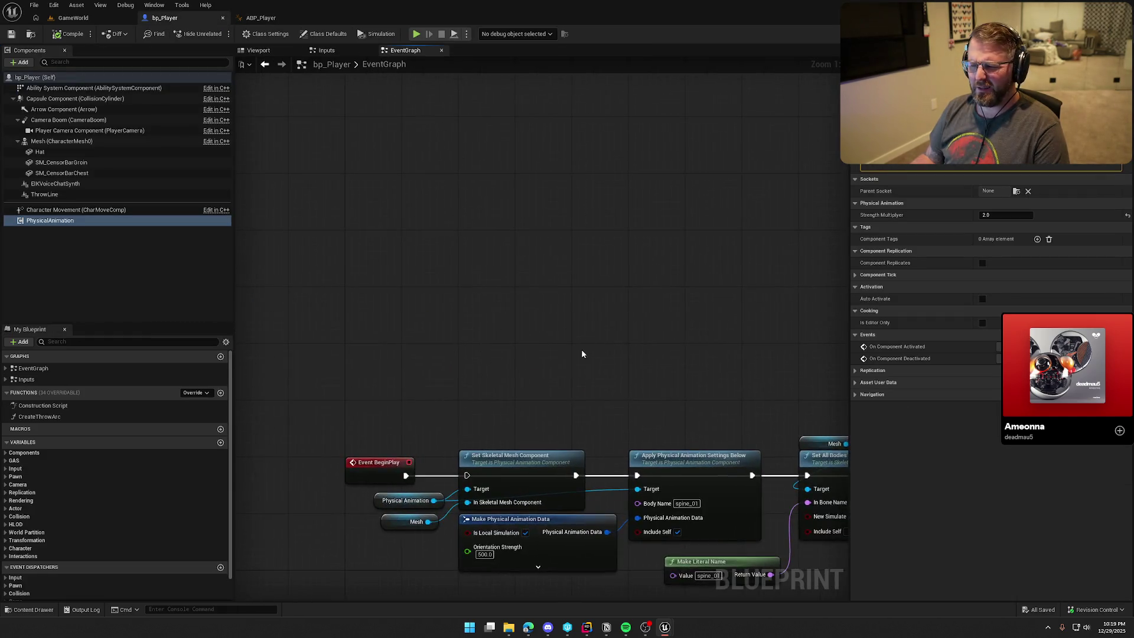
pyautogui.click(327, 50)
pyautogui.moveTo(458, 359); pyautogui.dragTo(427, 593)
pyautogui.moveTo(477, 342)
pyautogui.mouseDown()
pyautogui.moveTo(449, 397)
pyautogui.moveTo(469, 399)
pyautogui.mouseUp()
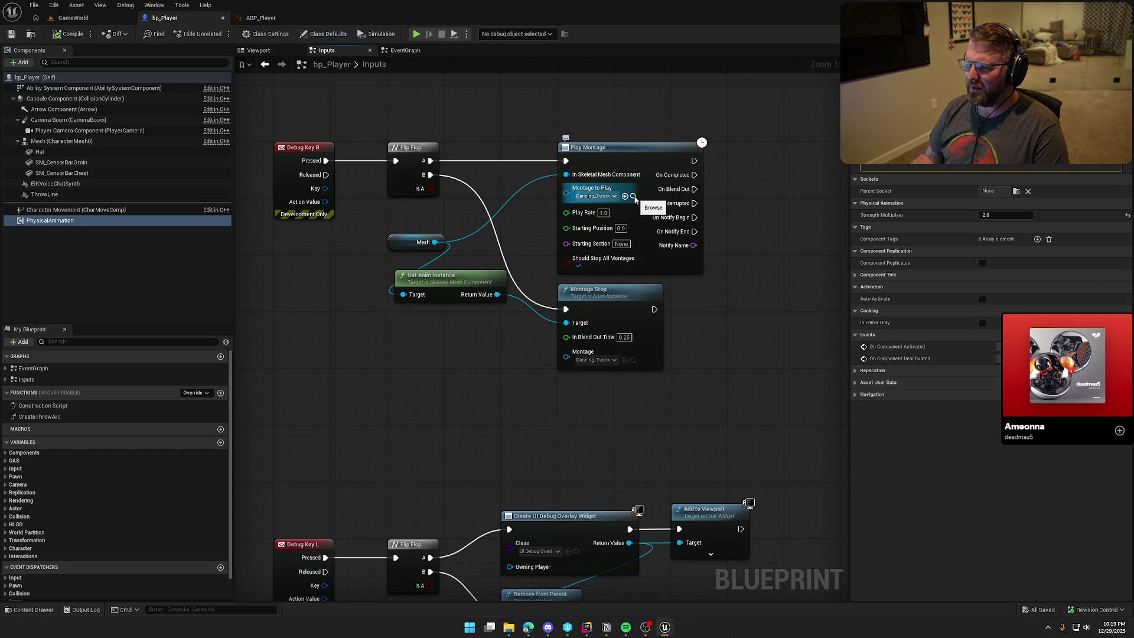
pyautogui.click(633, 197)
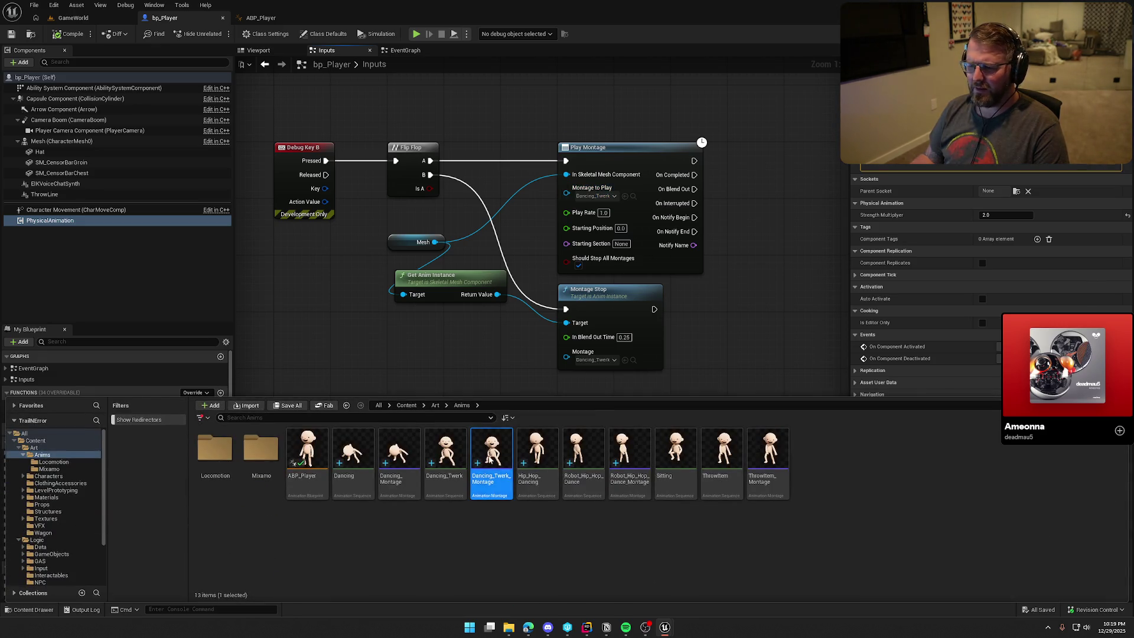
# - Open Dancing_Twerk_Montage, set its Default section to loop into Default, and return to ABP_Player
pyautogui.doubleClick(488, 455)
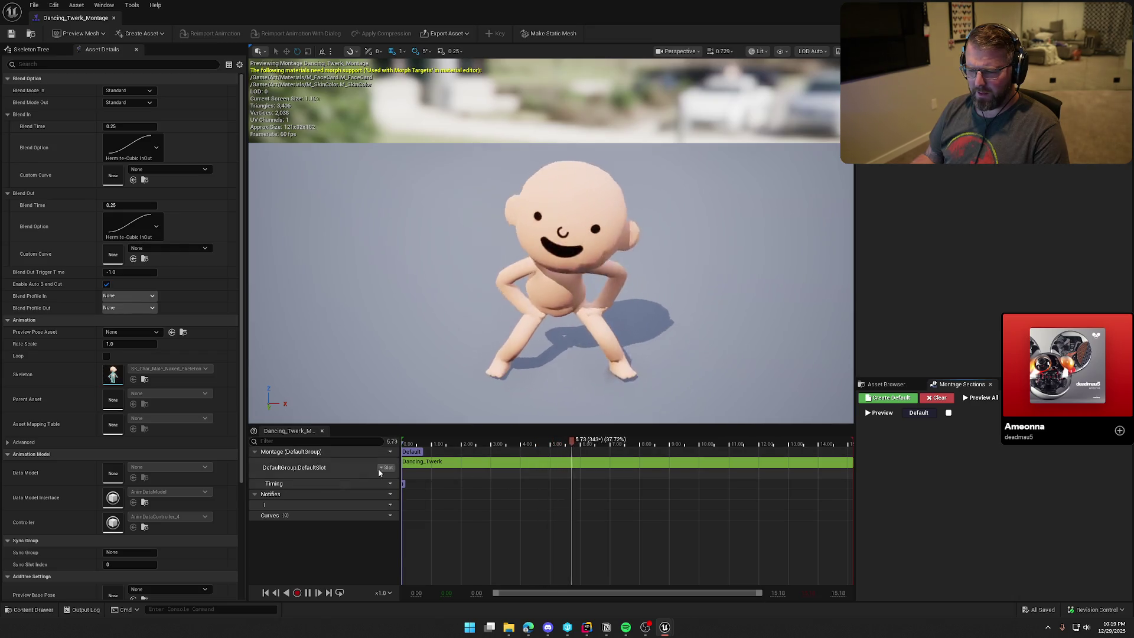
pyautogui.click(384, 468)
pyautogui.moveTo(415, 492)
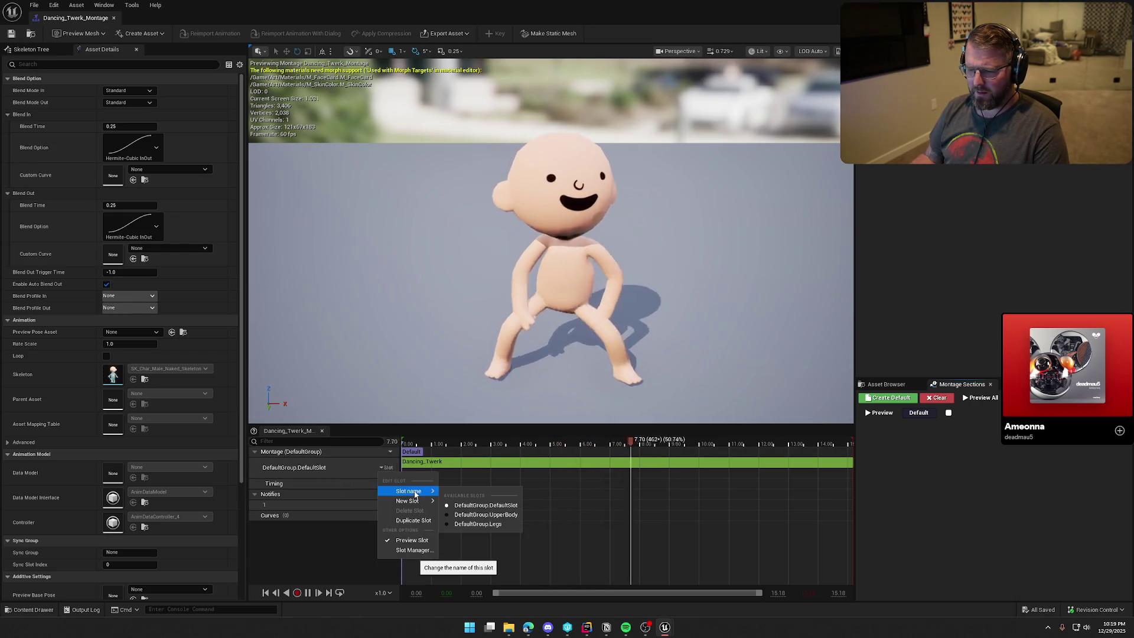
pyautogui.click(348, 469)
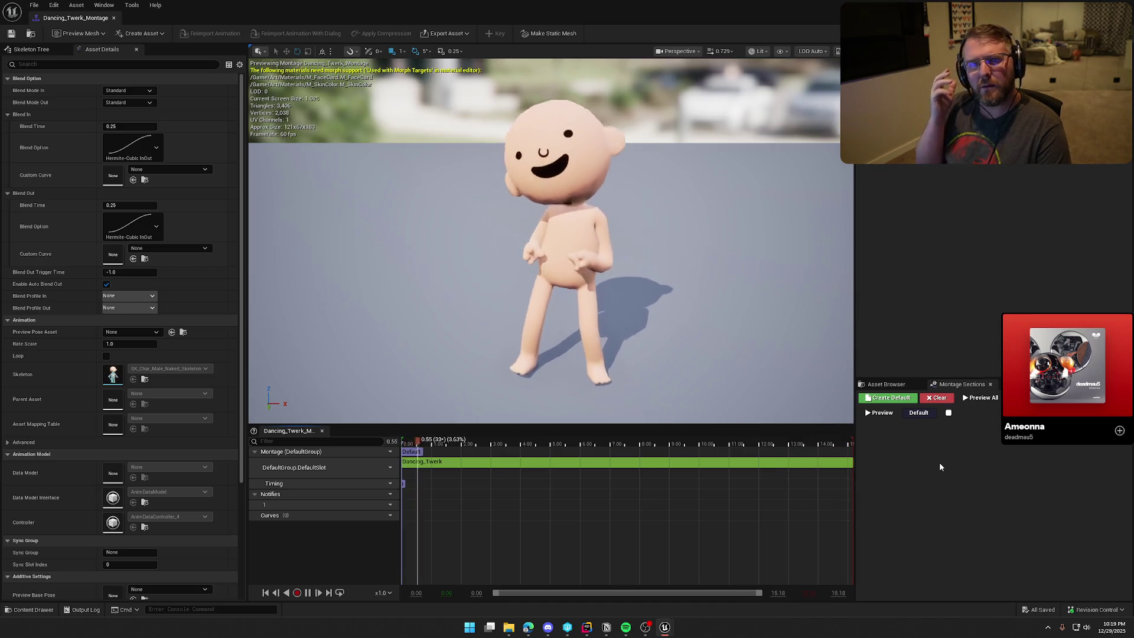
pyautogui.click(949, 412)
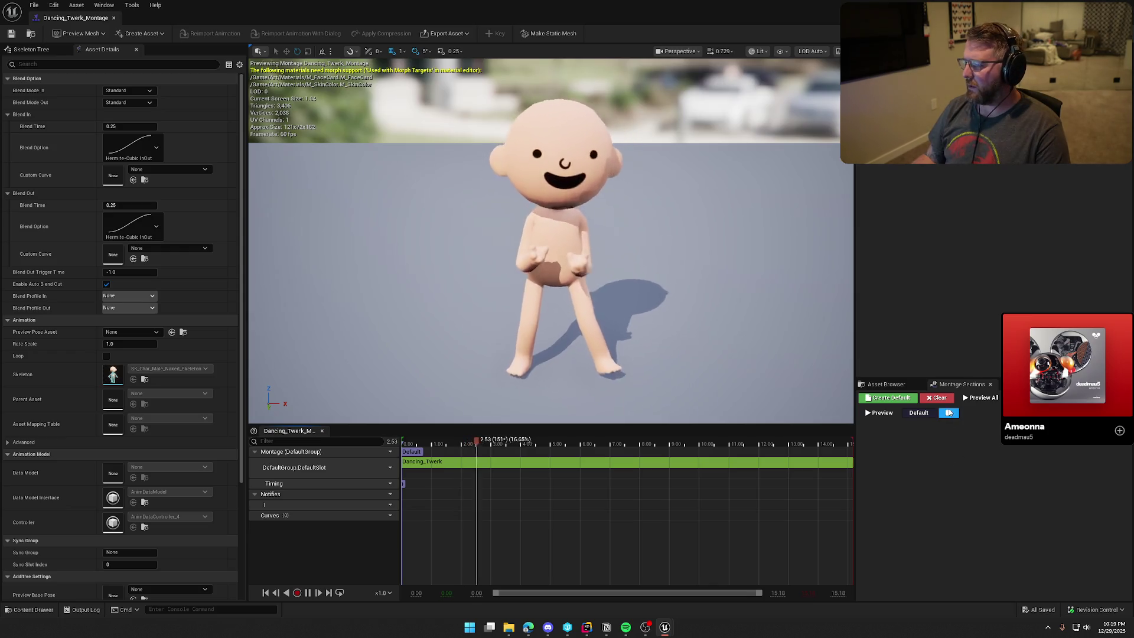
pyautogui.click(949, 412)
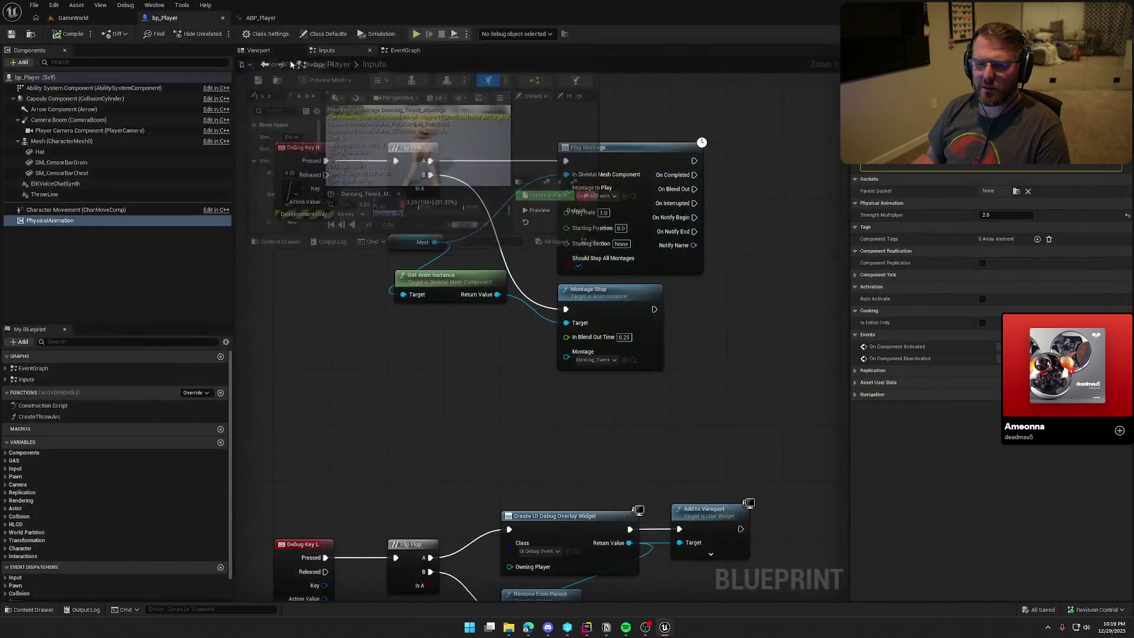
pyautogui.click(346, 20)
pyautogui.click(265, 18)
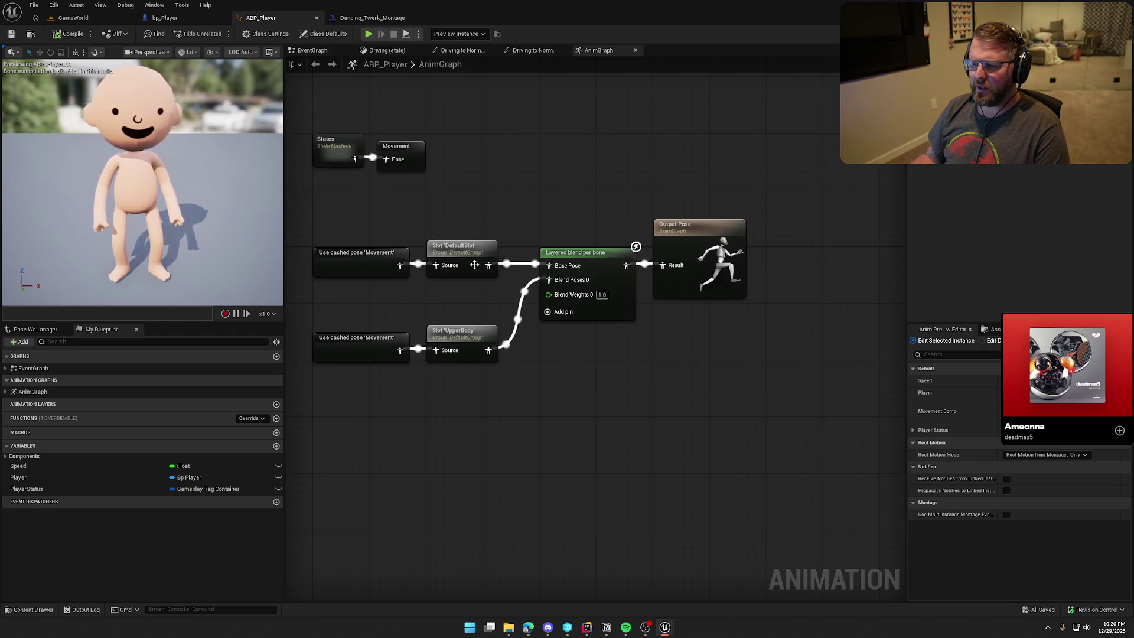
# - Wire Layered blend per bone's output into ABP_Player's Output Pose, then go back to GameWorld
pyautogui.click(582, 255)
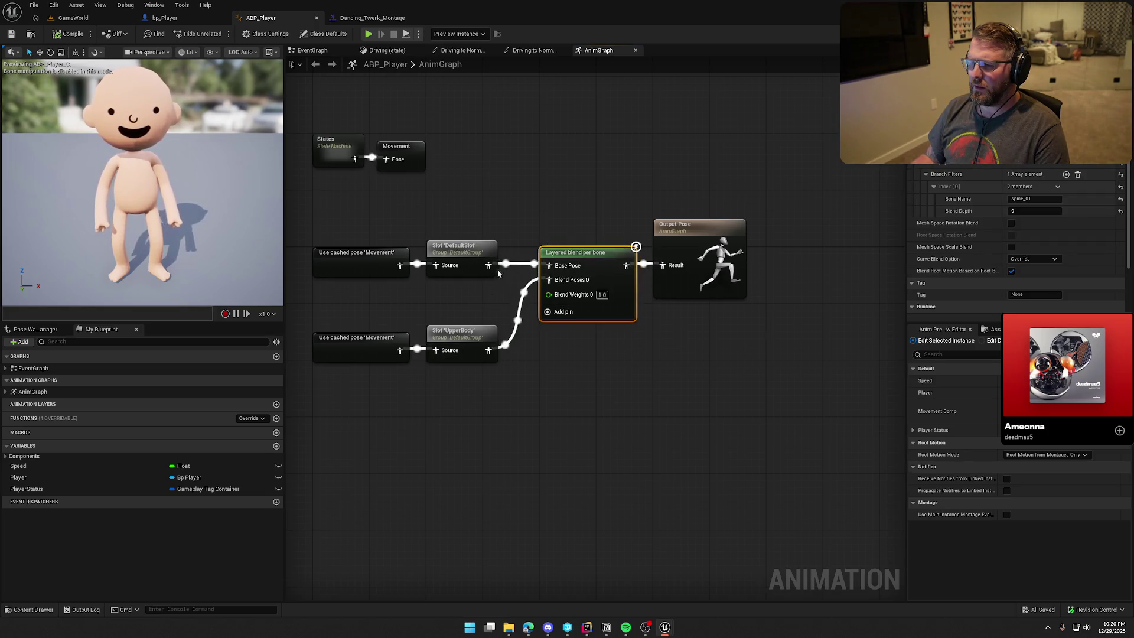
pyautogui.moveTo(643, 269); pyautogui.dragTo(662, 265)
pyautogui.click(612, 186)
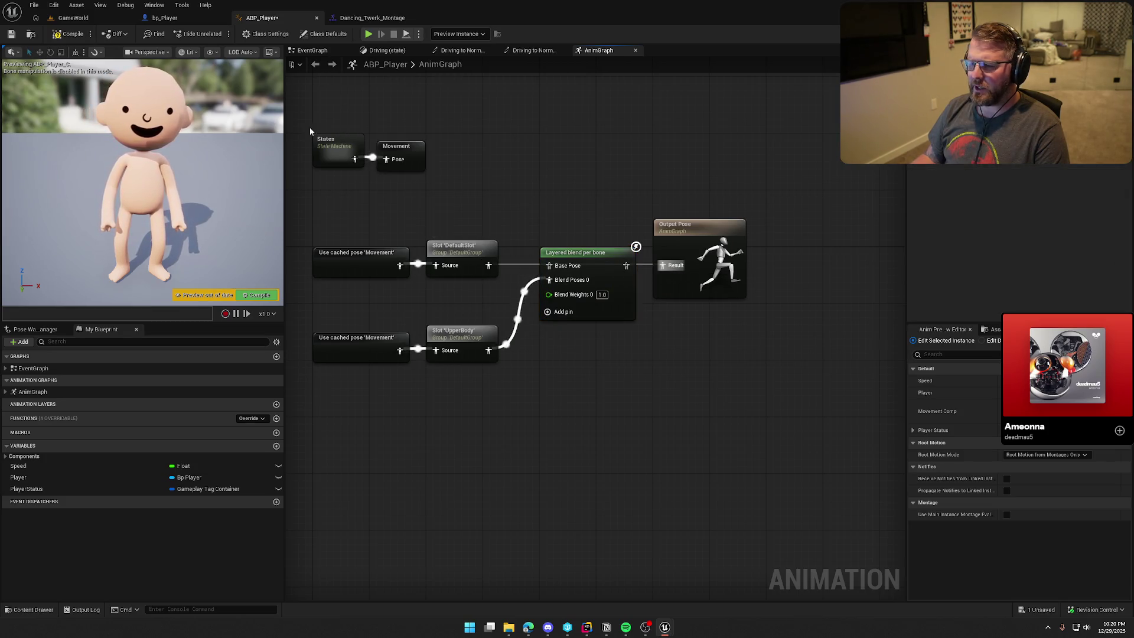
pyautogui.click(83, 16)
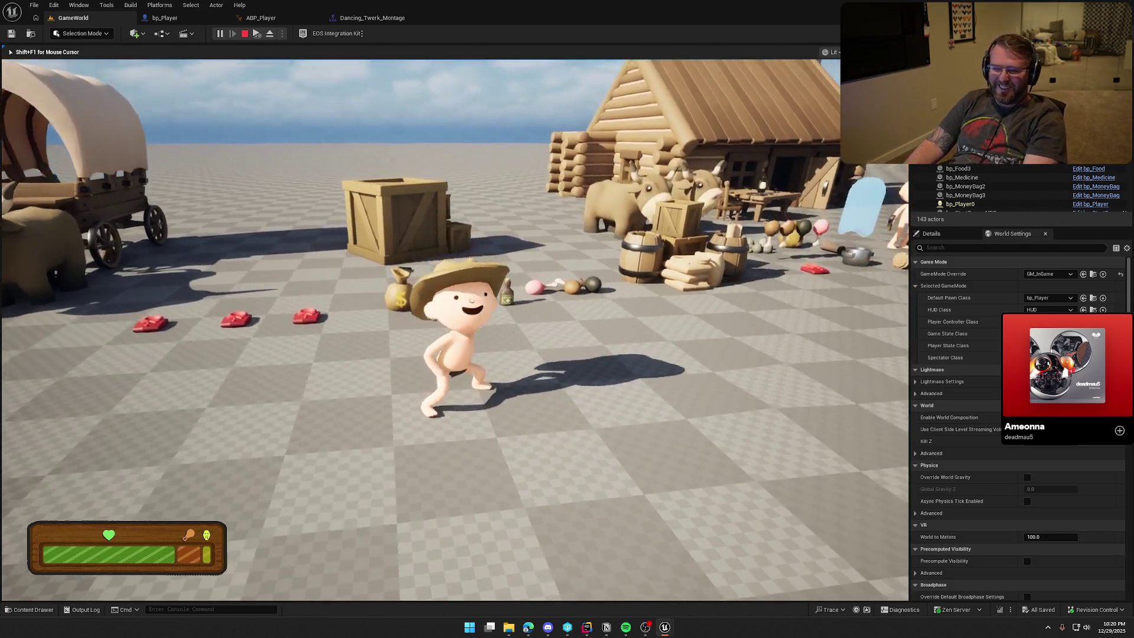
# - End the twerk dance play session and return to bp_Player's Inputs graph
pyautogui.press('Escape')
pyautogui.click(165, 18)
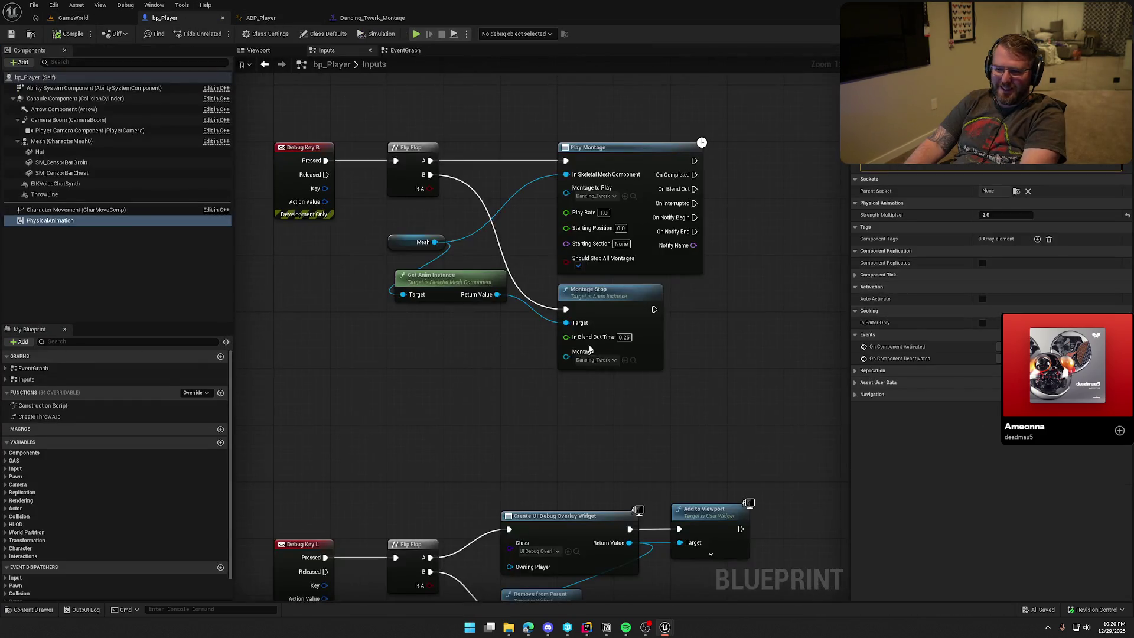
# - Set both Play Montage and Montage Stop to Robot_Hip_Hop_Dance_Montage
pyautogui.click(594, 197)
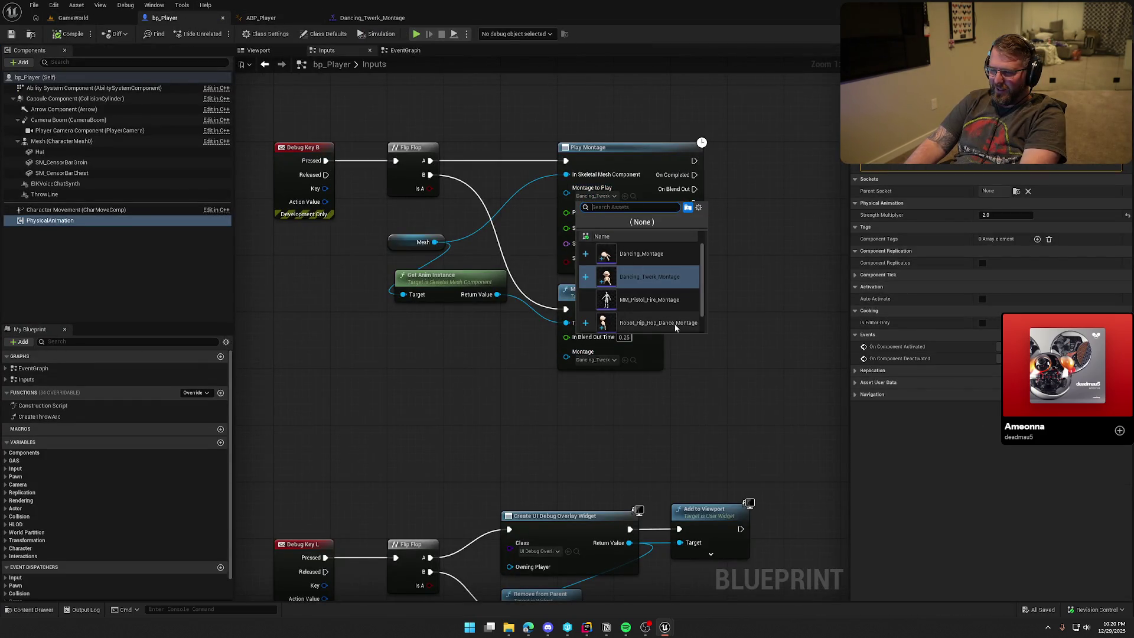
pyautogui.click(649, 322)
pyautogui.click(595, 360)
pyautogui.click(656, 488)
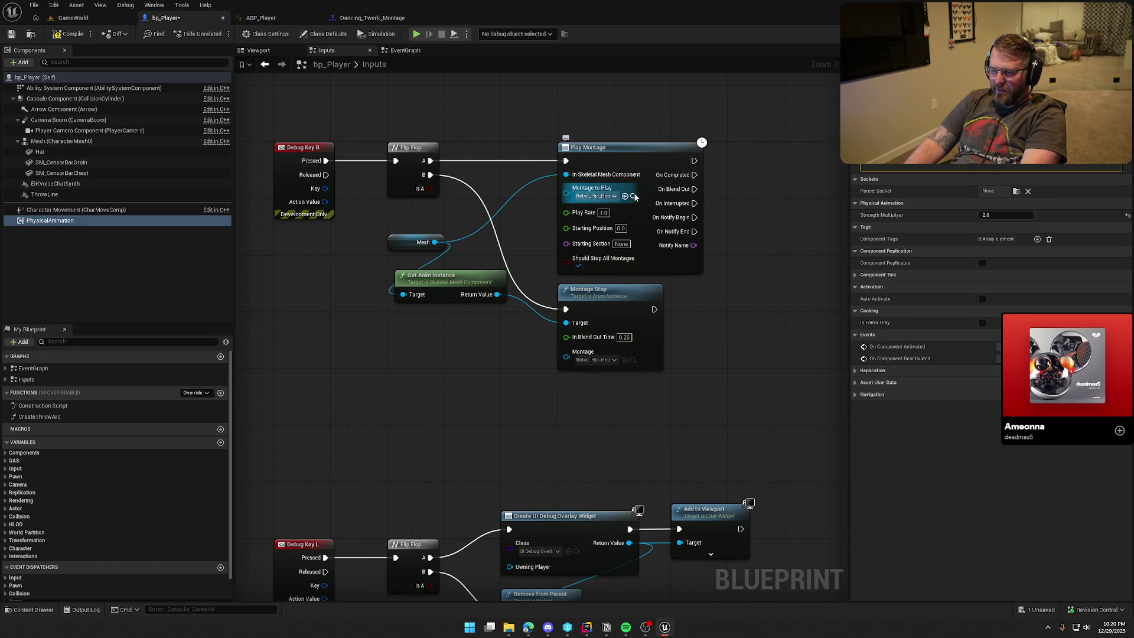
# - In Robot_Hip_Hop_Dance_Montage, make the Default section loop to Default, save, and return to GameWorld
pyautogui.click(633, 196)
pyautogui.doubleClick(649, 456)
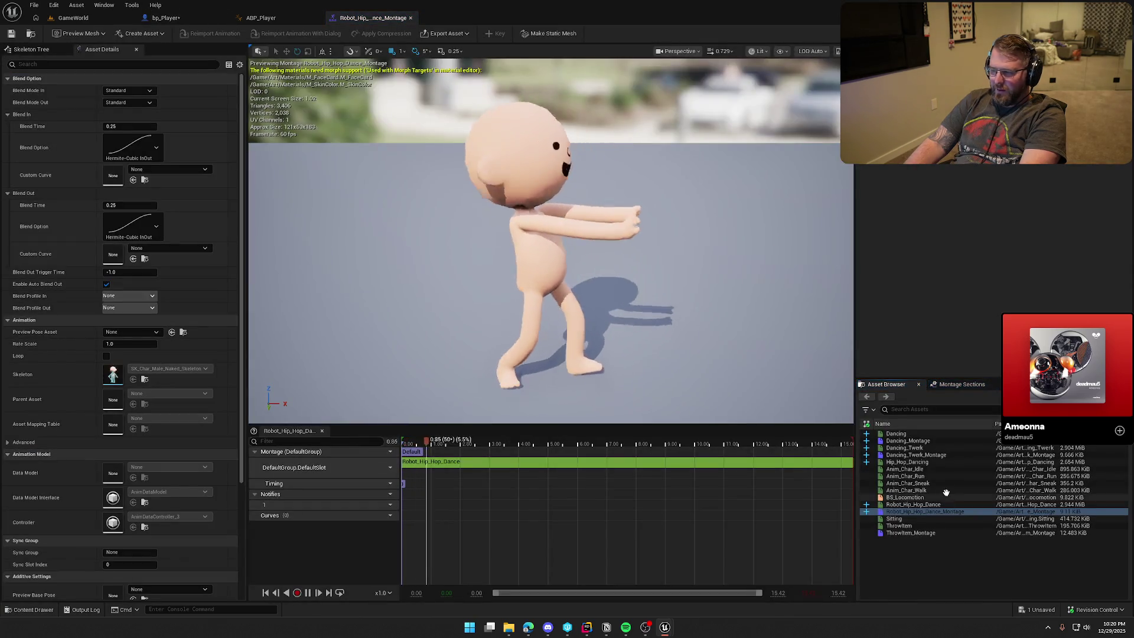
pyautogui.click(962, 384)
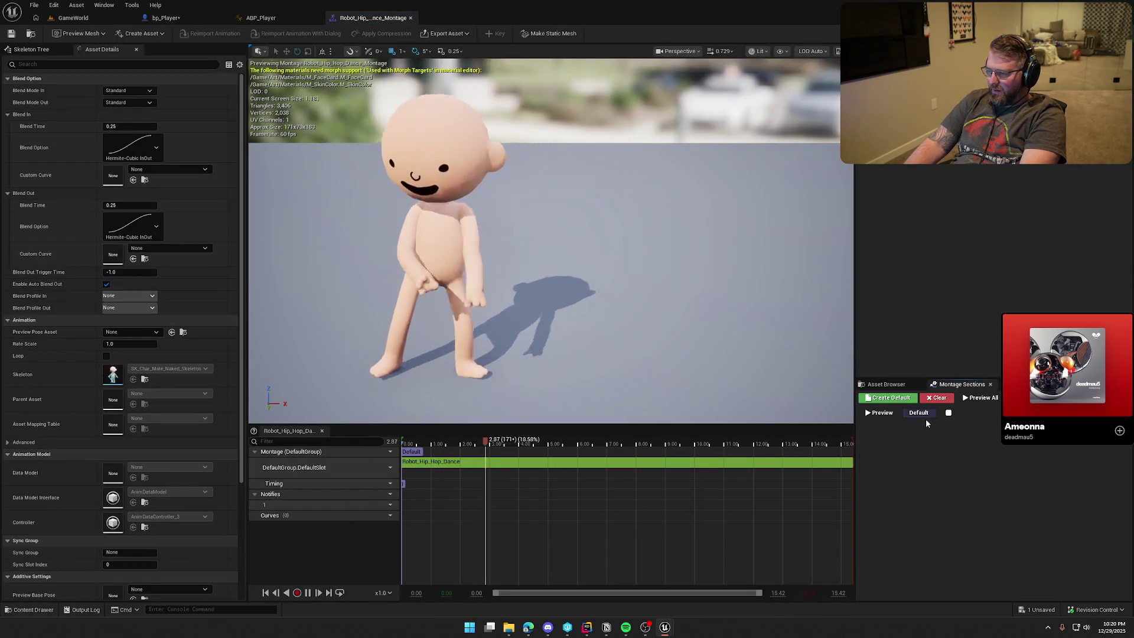
pyautogui.click(948, 412)
pyautogui.click(960, 437)
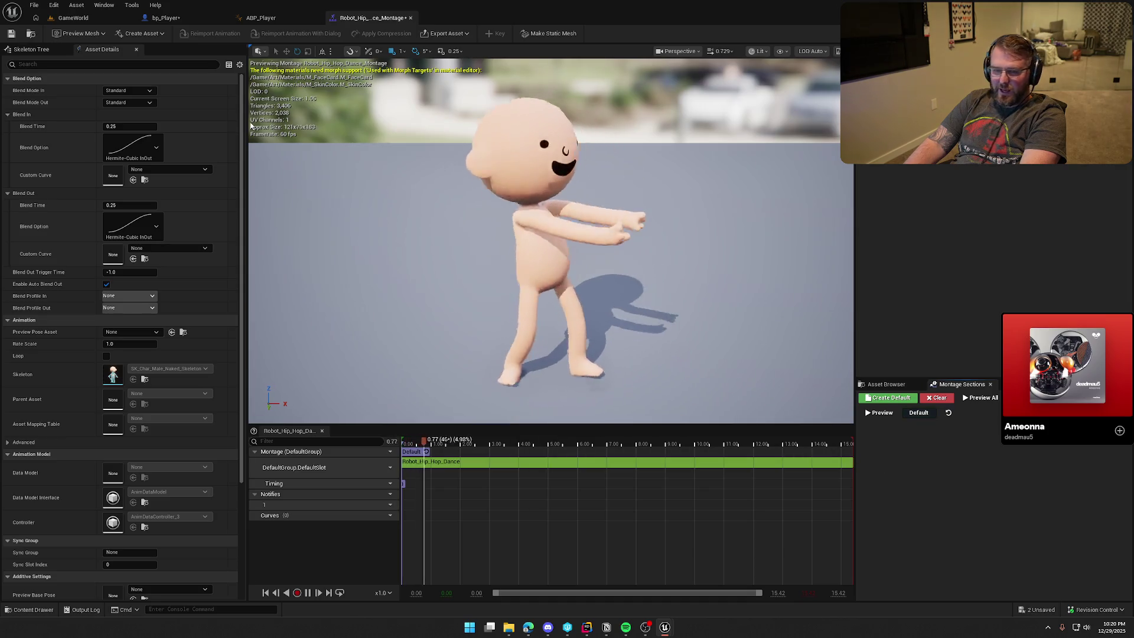
pyautogui.hotkey('ctrl', 's')
pyautogui.click(72, 22)
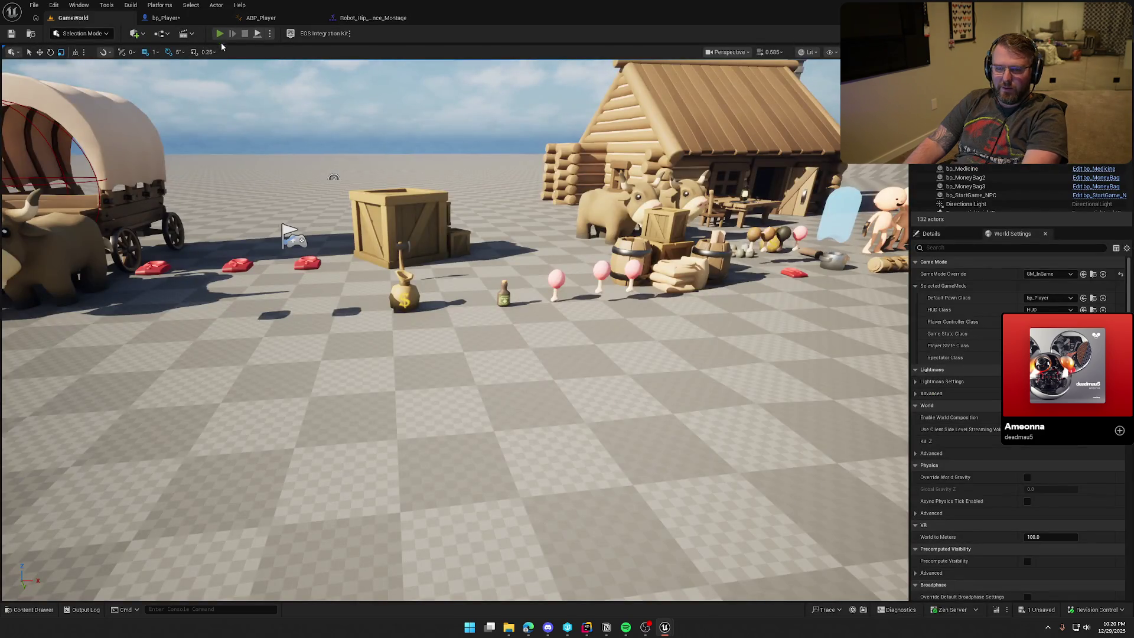
# - Start the game, walk the character around, and trigger the robot hip hop dance
pyautogui.hotkey('alt', 'p')
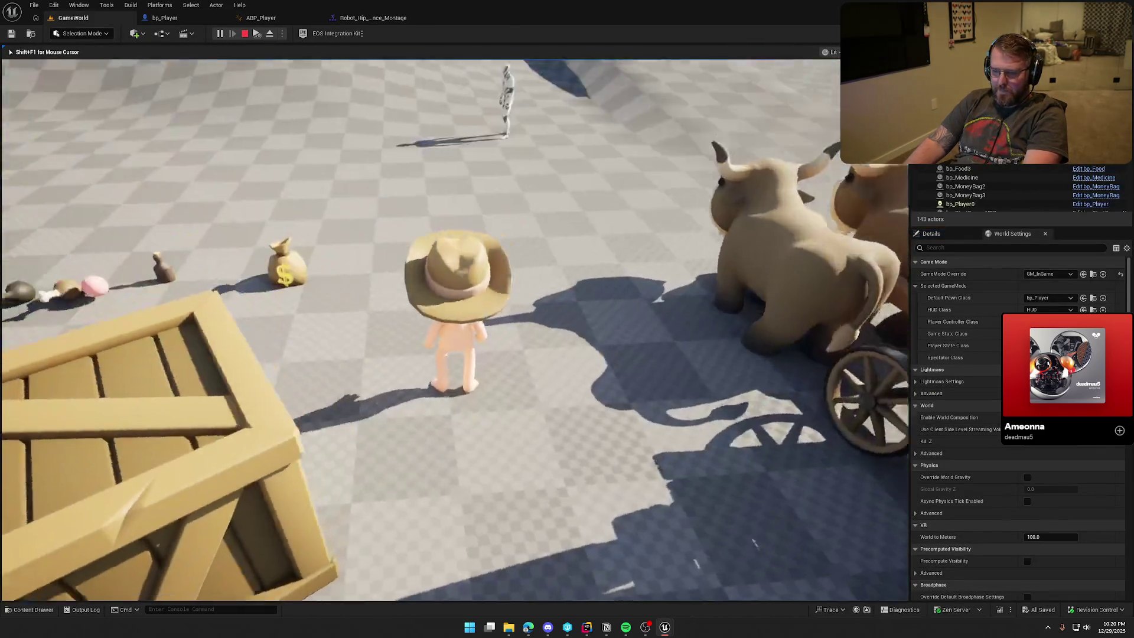
pyautogui.press('w')
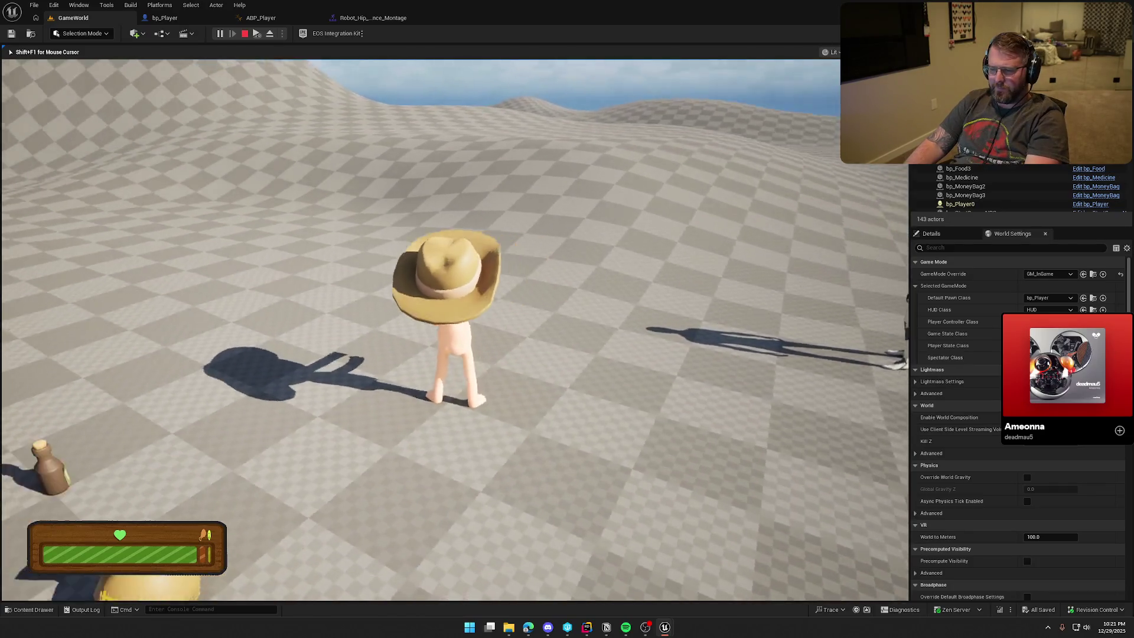
pyautogui.press('s')
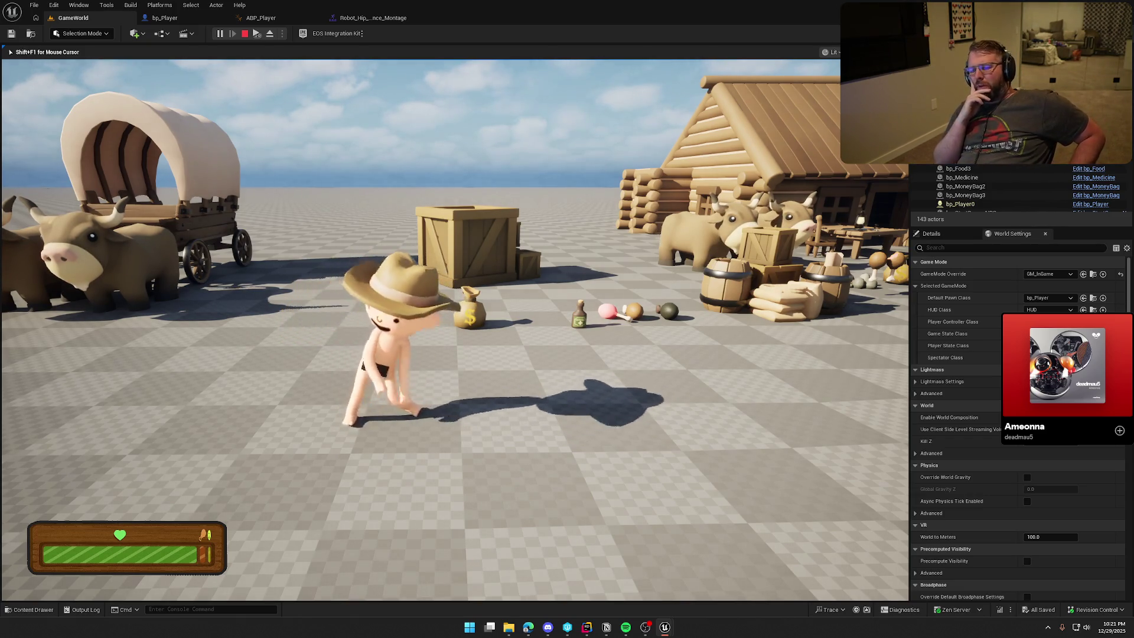
pyautogui.press('d')
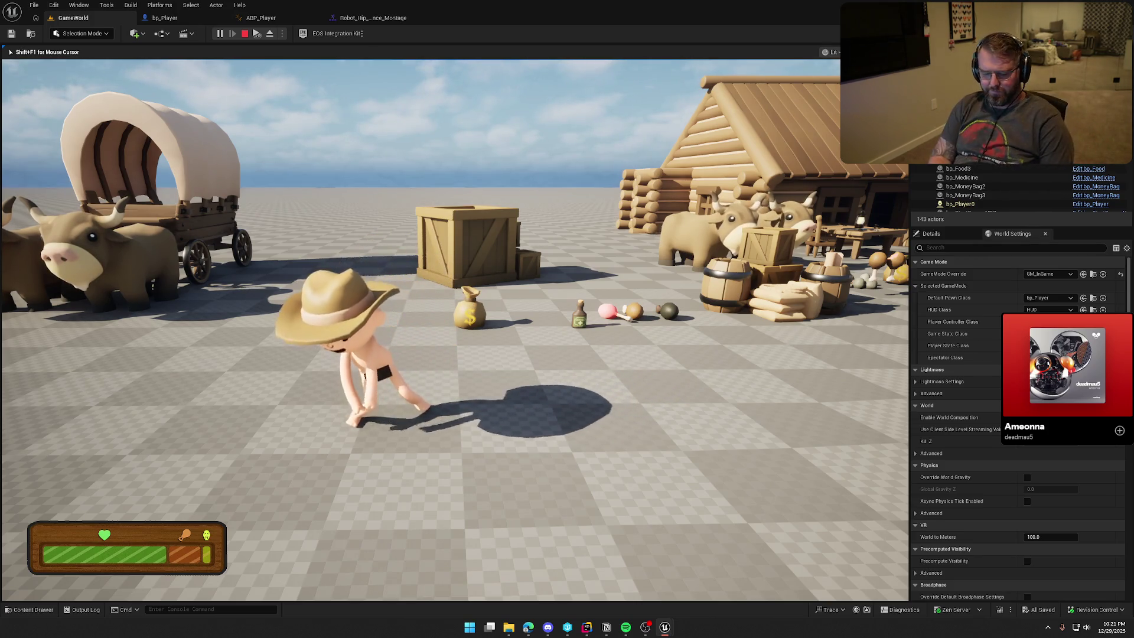
# - Show then hide collision shapes in game, stop the session, and return to bp_Player
pyautogui.hotkey('alt', 'c')
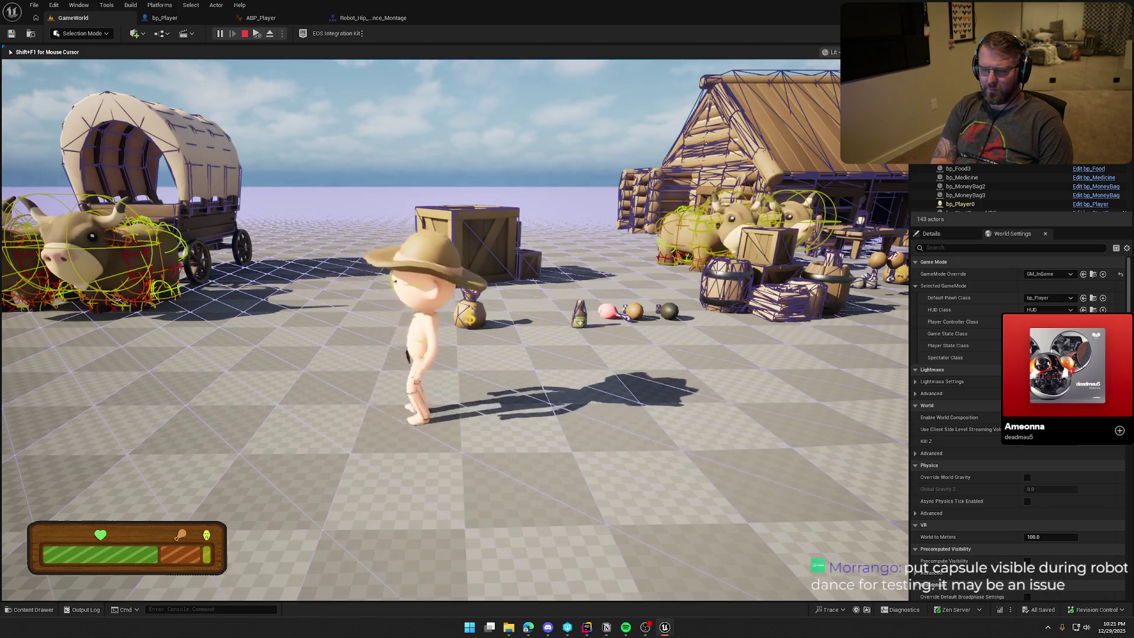
pyautogui.hotkey('alt', 'c')
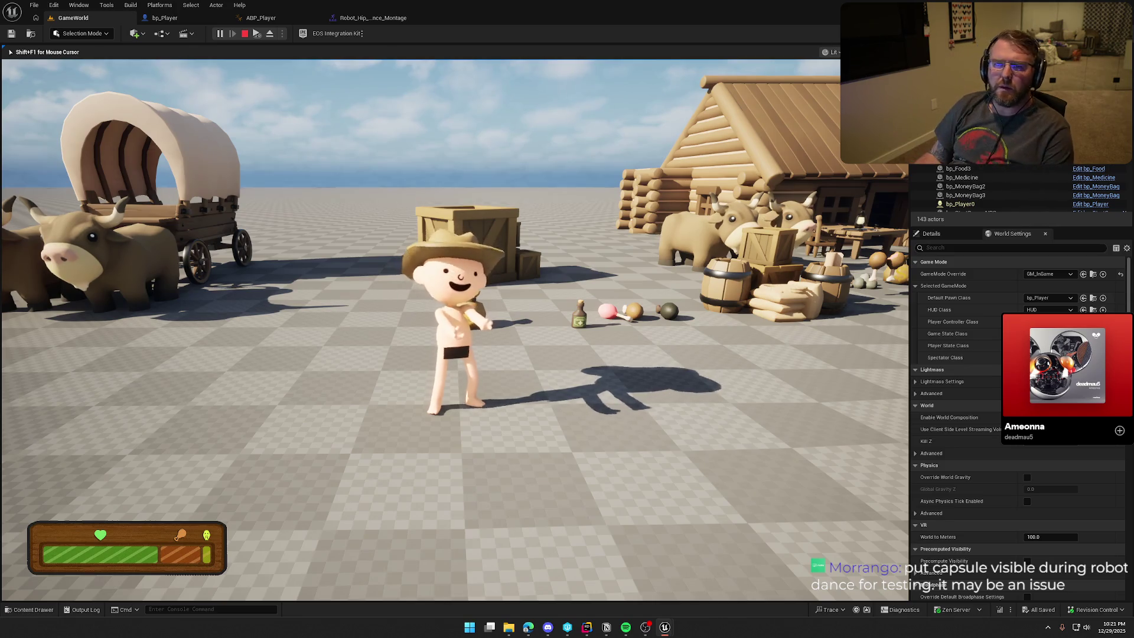
pyautogui.press('Escape')
pyautogui.click(164, 18)
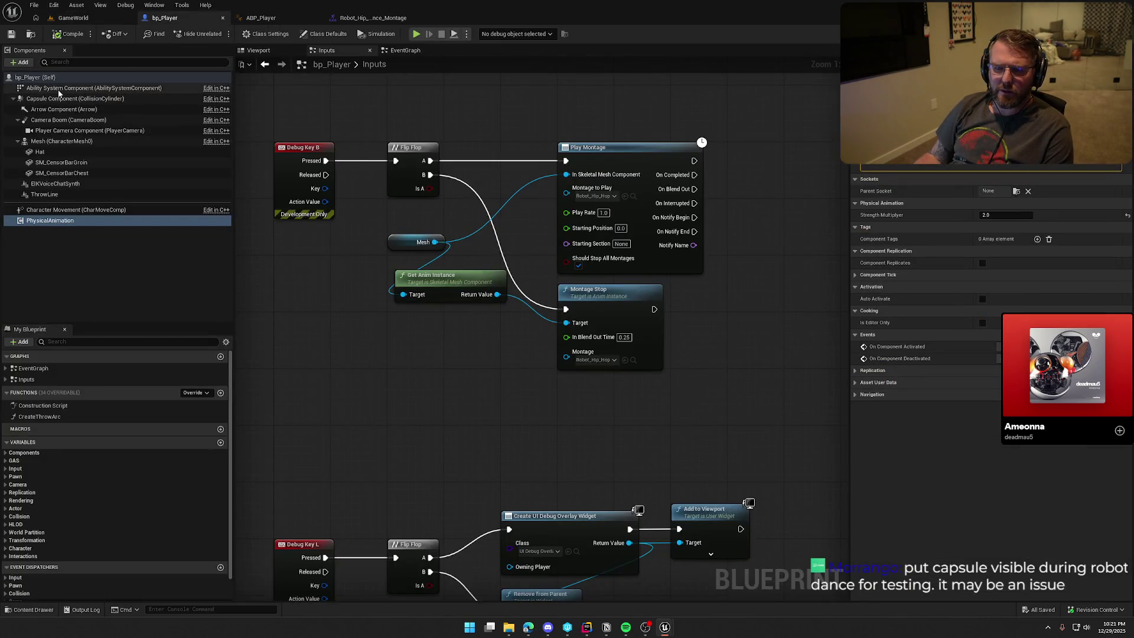
# - Make bp_Player's Capsule Component visible in game and view it around the character in GameWorld
pyautogui.click(75, 98)
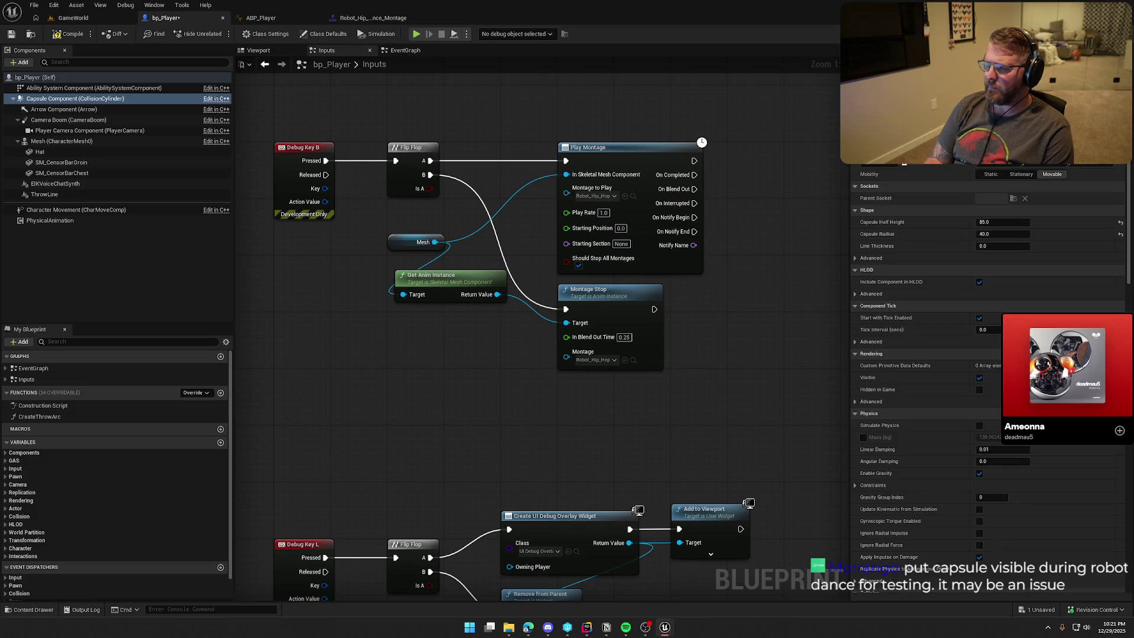
pyautogui.click(96, 21)
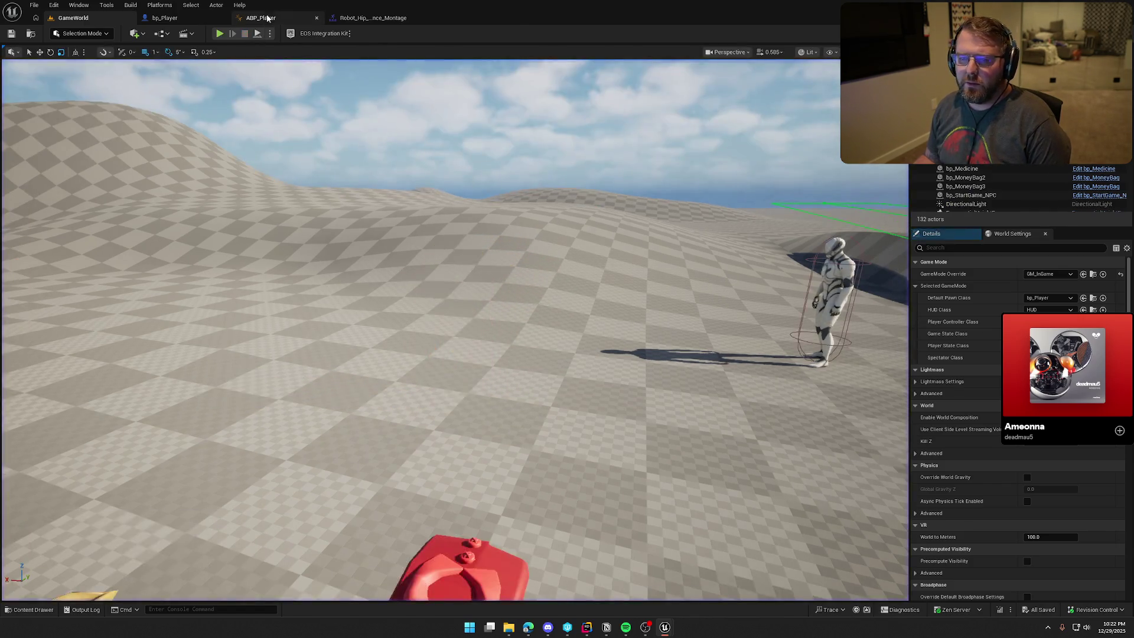
# - Leave the game and inspect ABP_Player's DefaultSlot, Output Pose, and class defaults
pyautogui.hotkey('shift', 'F1')
pyautogui.click(260, 18)
pyautogui.click(481, 246)
pyautogui.click(722, 223)
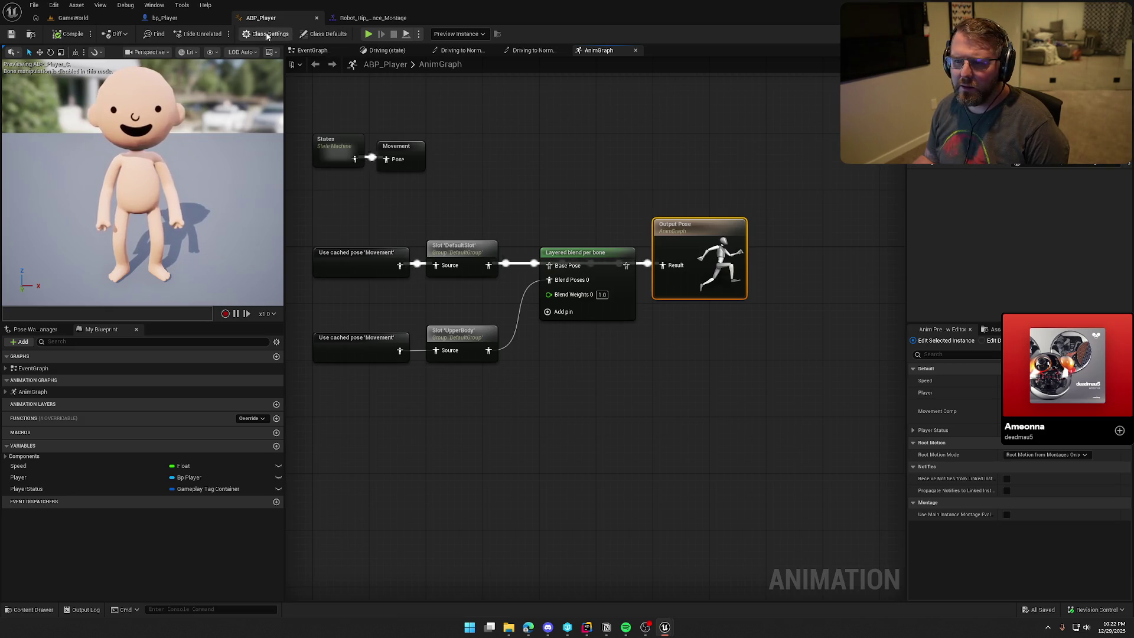
pyautogui.click(324, 33)
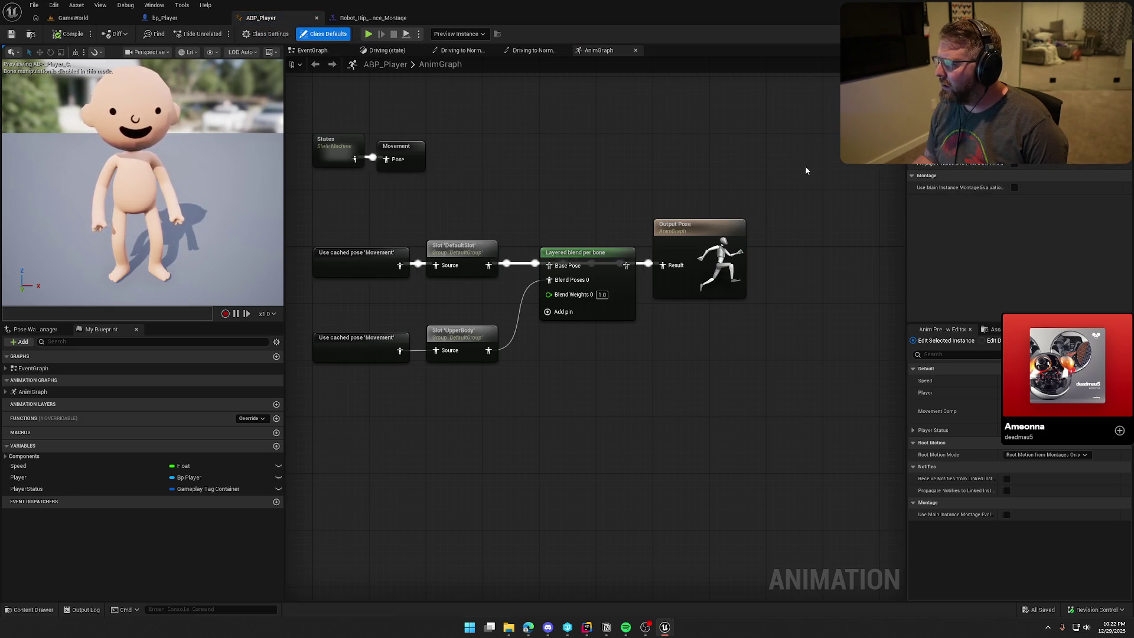
# - Review Robot_Hip_Hop_Dance_Montage's skeleton and asset details, then open the Robot_Hip_Hop_Dance animation
pyautogui.click(369, 18)
pyautogui.click(31, 49)
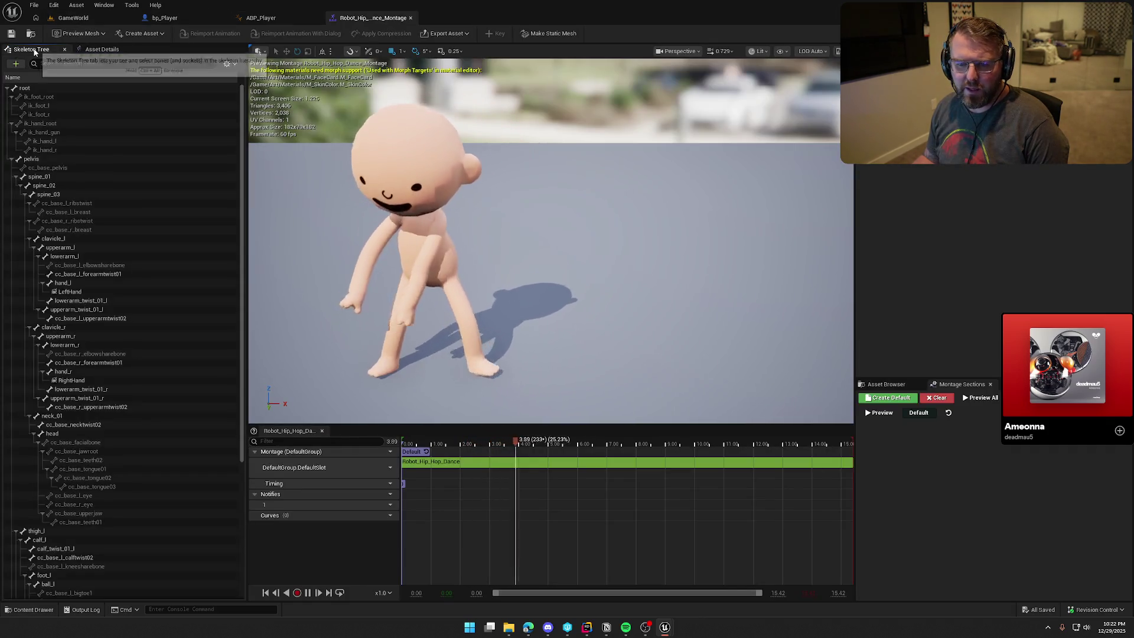
pyautogui.click(80, 51)
pyautogui.scroll(-5, 68, 421)
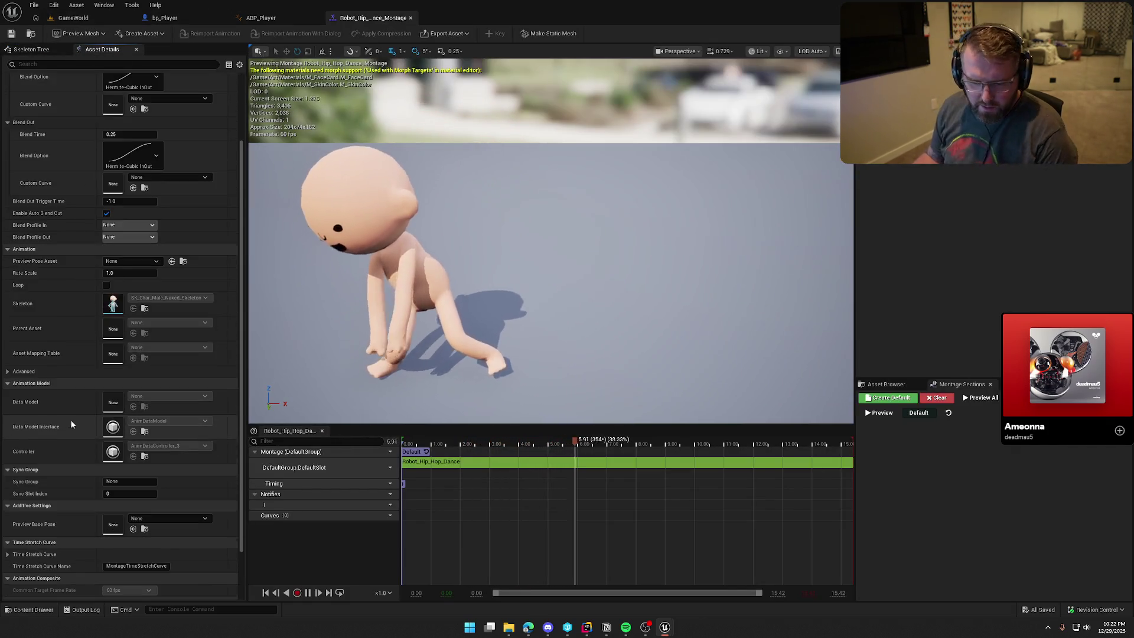
pyautogui.scroll(5, 49, 440)
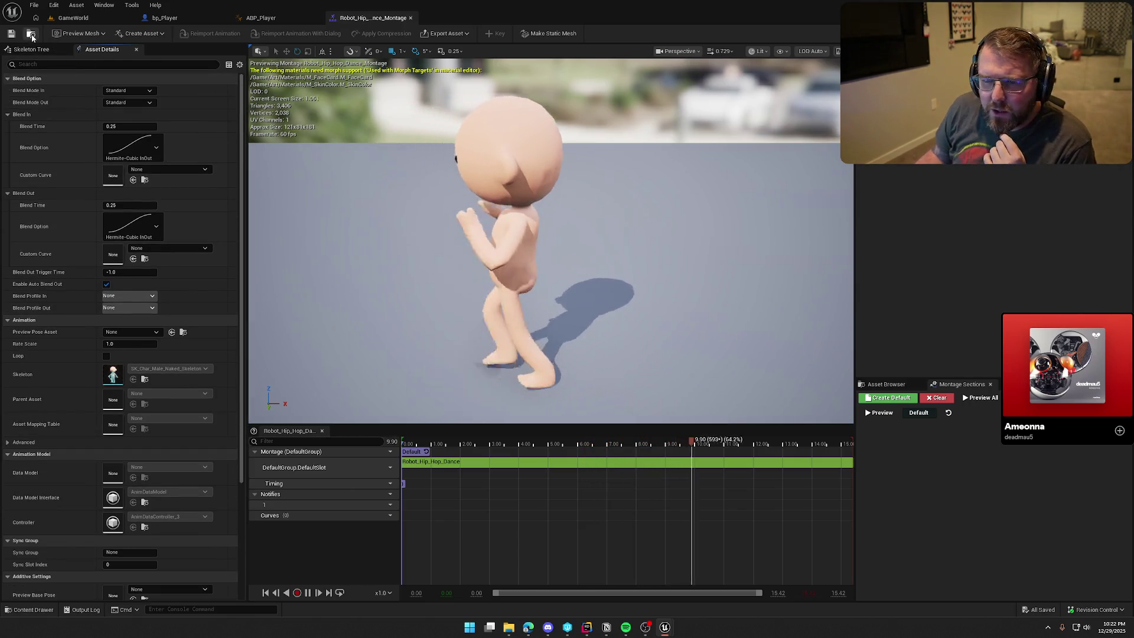
pyautogui.hotkey('ctrl', 'space')
pyautogui.doubleClick(584, 454)
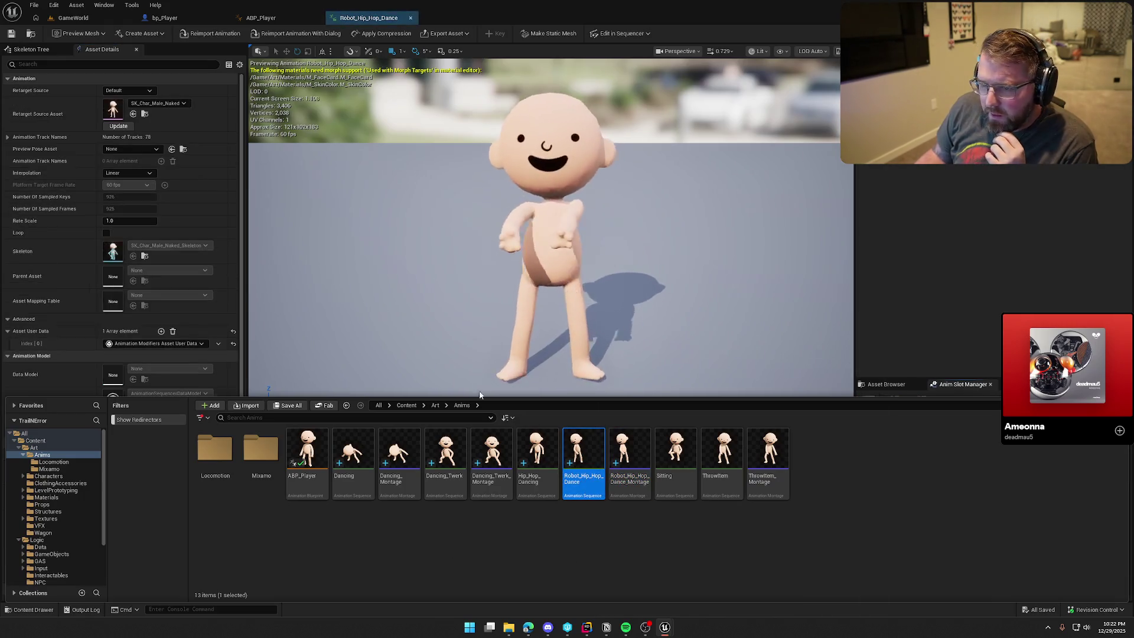
# - Enable root motion with root lock Anim First Frame and test the dance in GameWorld
pyautogui.scroll(-8, 80, 437)
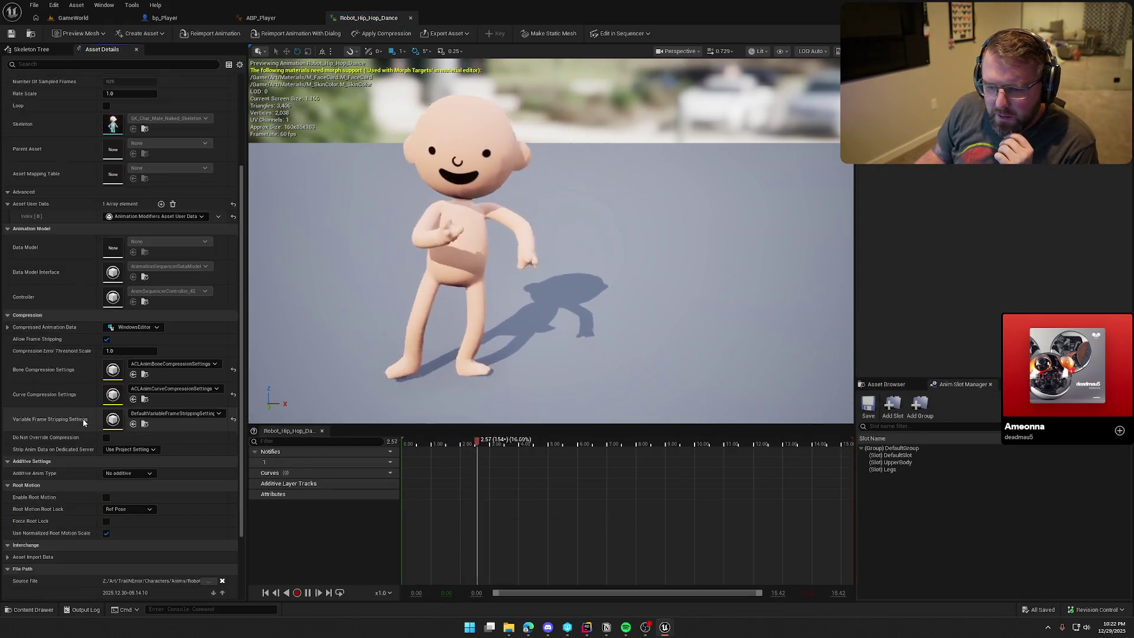
pyautogui.click(107, 426)
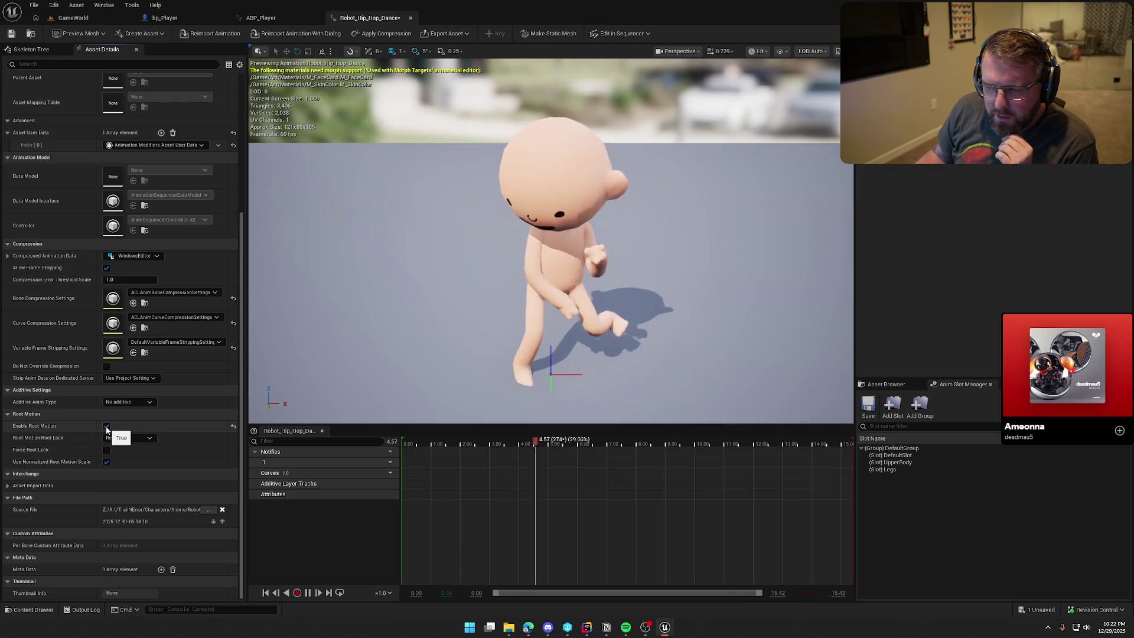
pyautogui.click(128, 438)
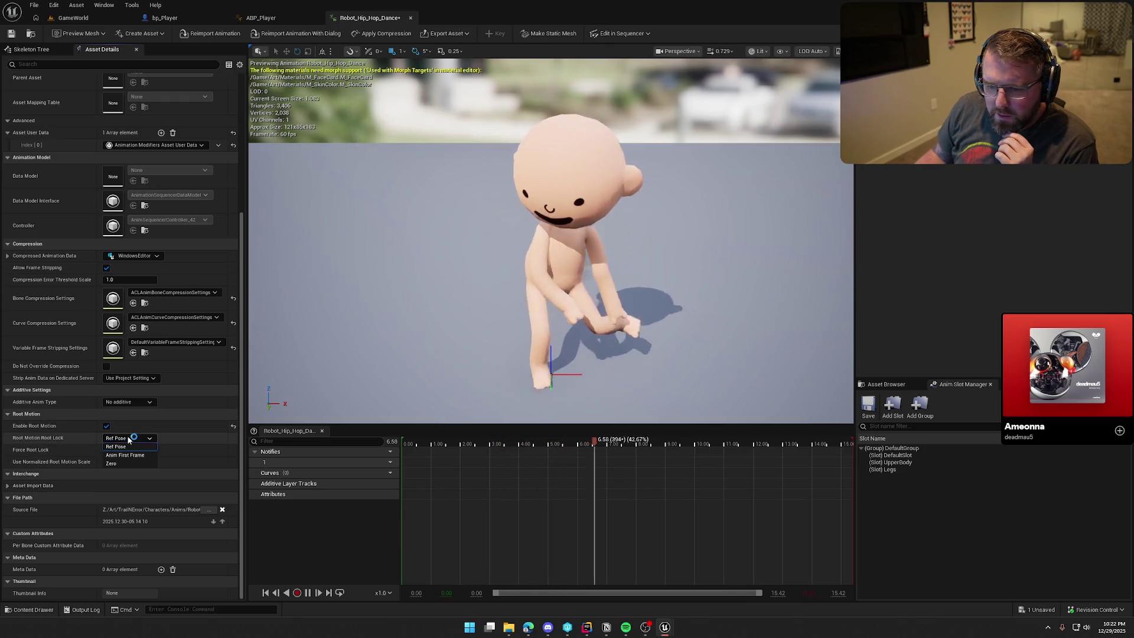
pyautogui.click(127, 455)
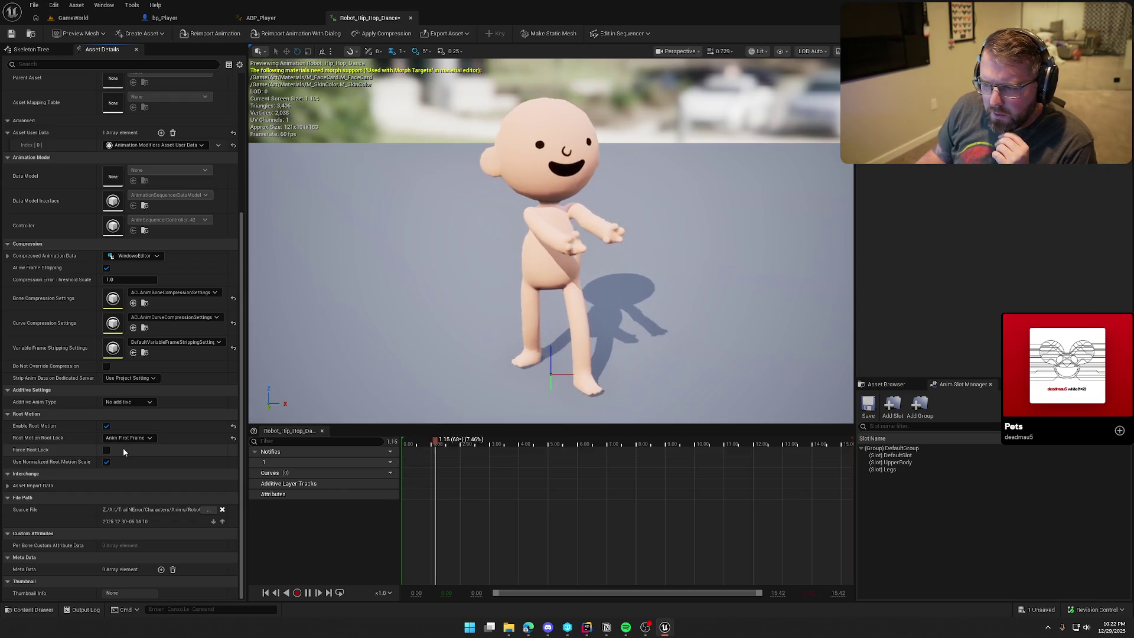
pyautogui.click(75, 18)
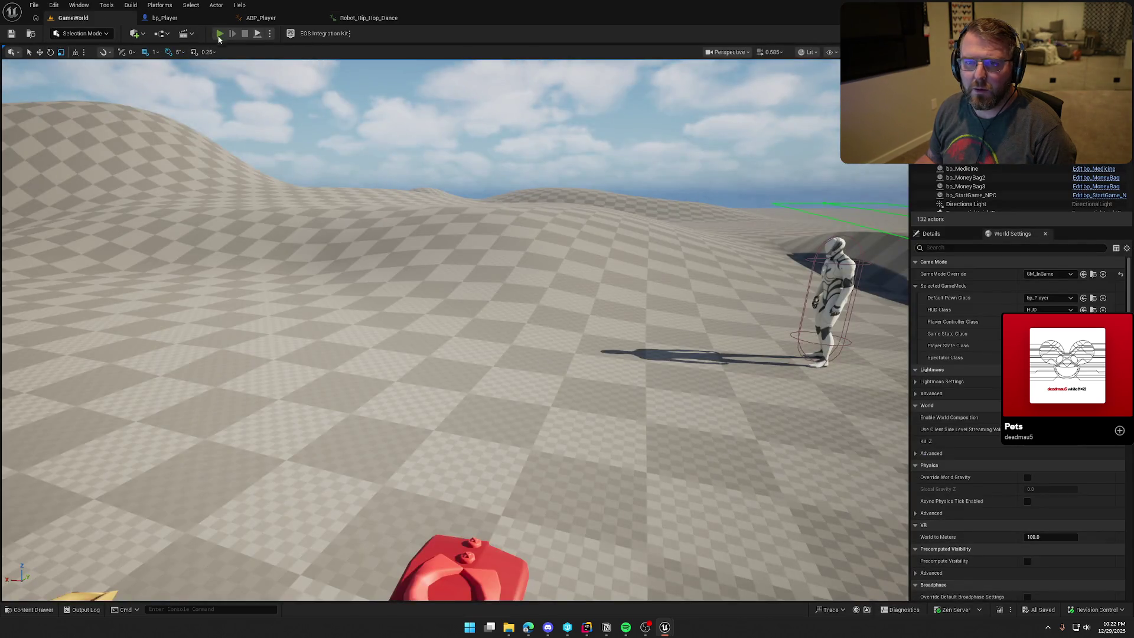
pyautogui.click(218, 34)
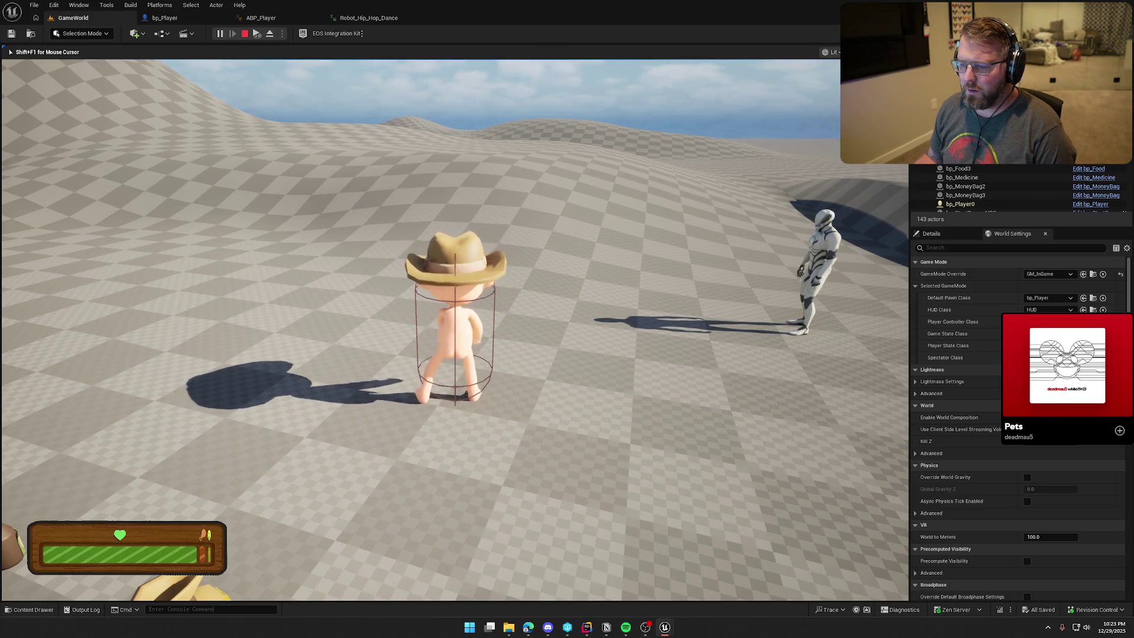
pyautogui.press('Escape')
# - Set Root Motion Root Lock back to Ref Pose and test the dance again
pyautogui.click(374, 16)
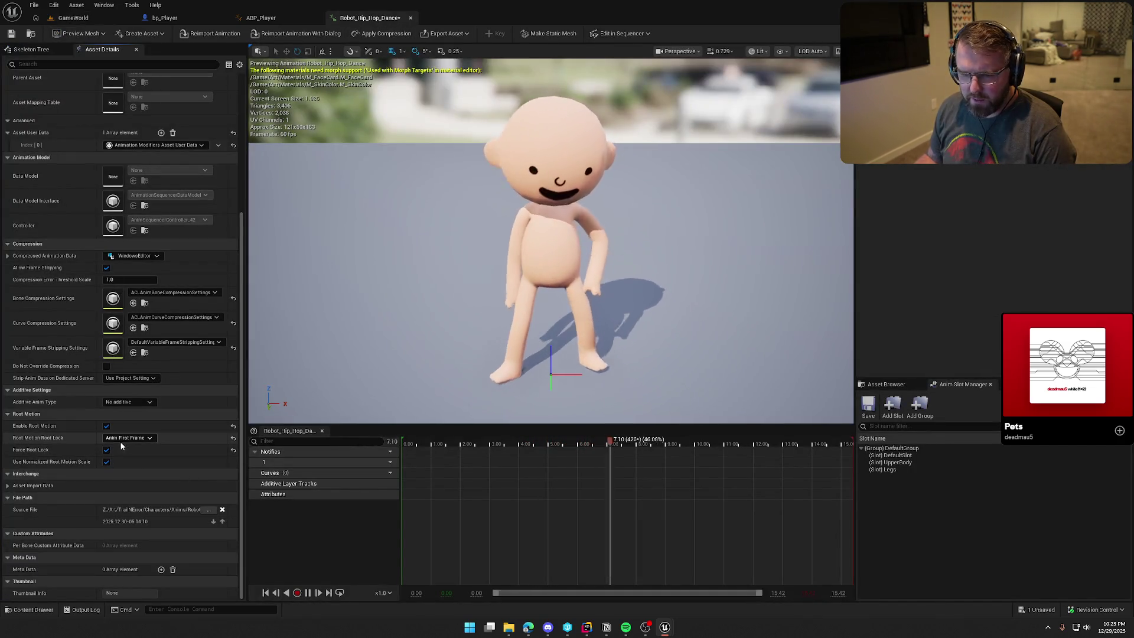
pyautogui.click(126, 438)
pyautogui.click(125, 447)
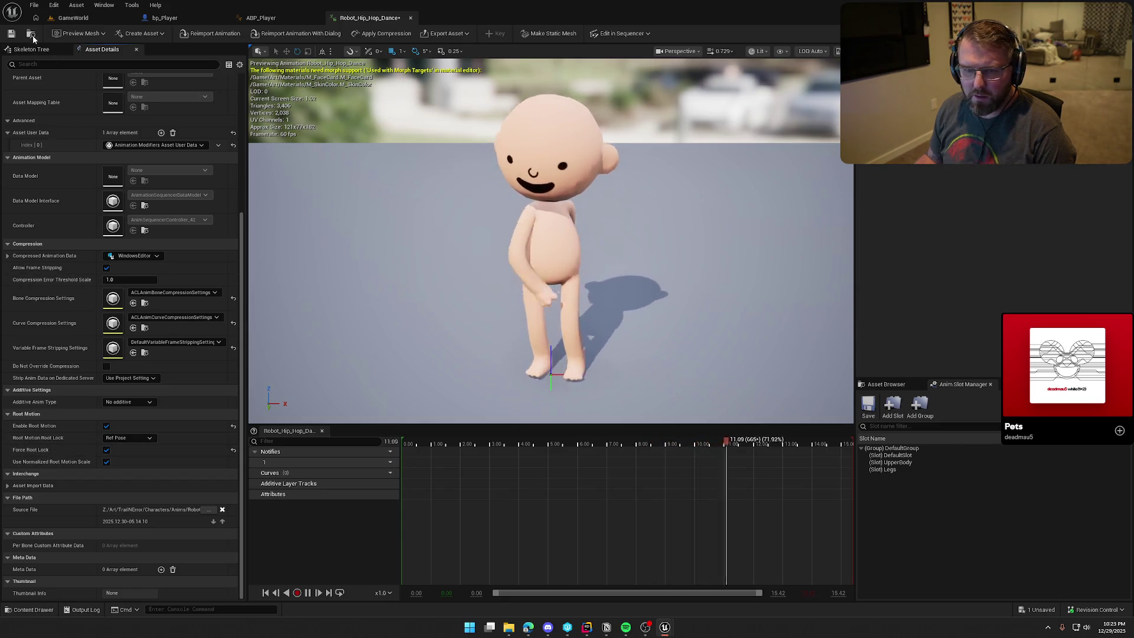
pyautogui.click(74, 19)
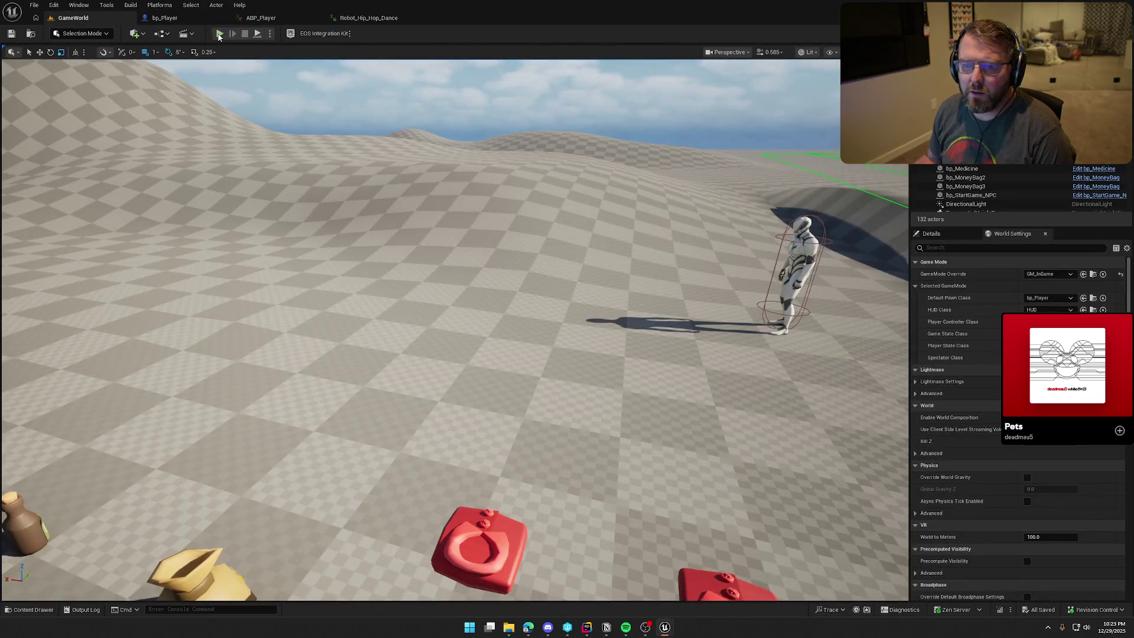
pyautogui.click(218, 34)
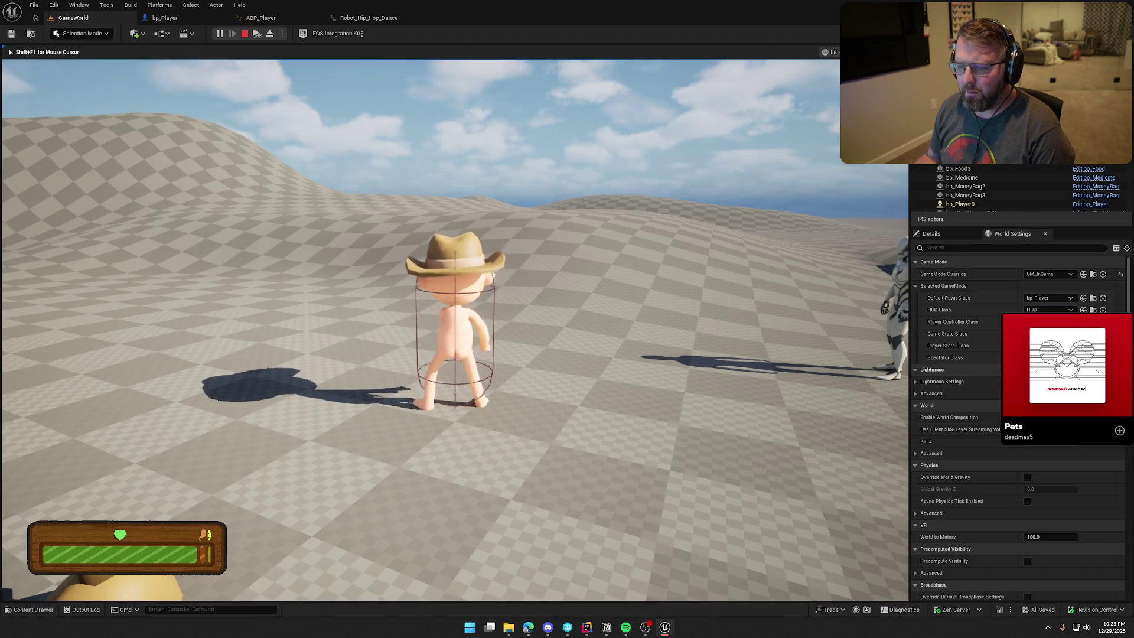
pyautogui.press('Escape')
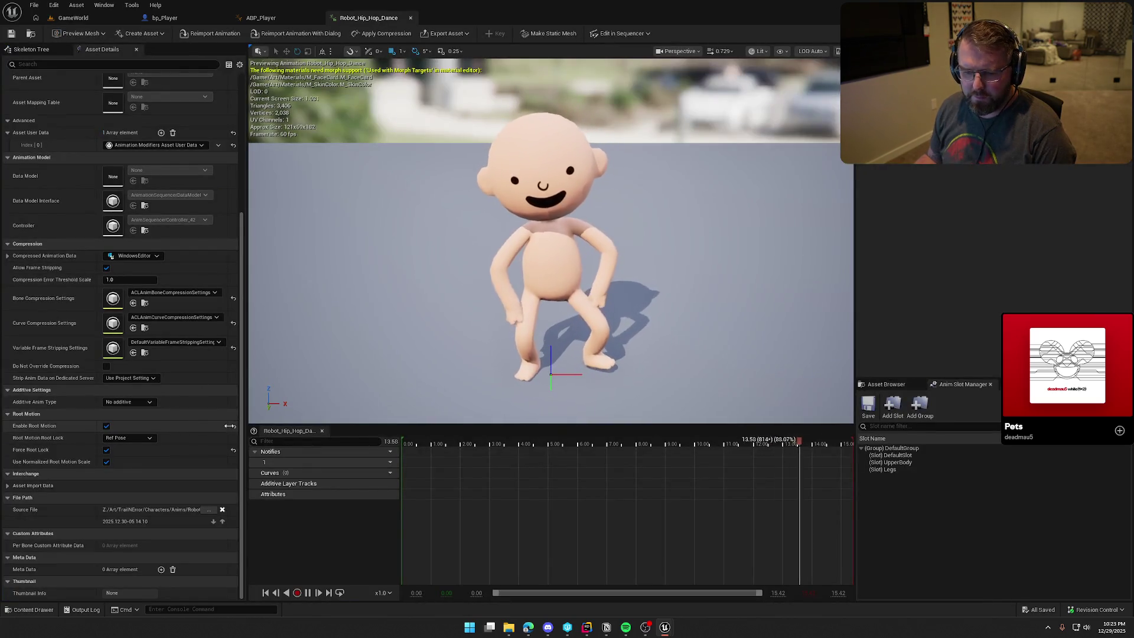
# - Disable root motion, leave Root Lock on Ref Pose after trying Anim First Frame, and save
pyautogui.click(233, 425)
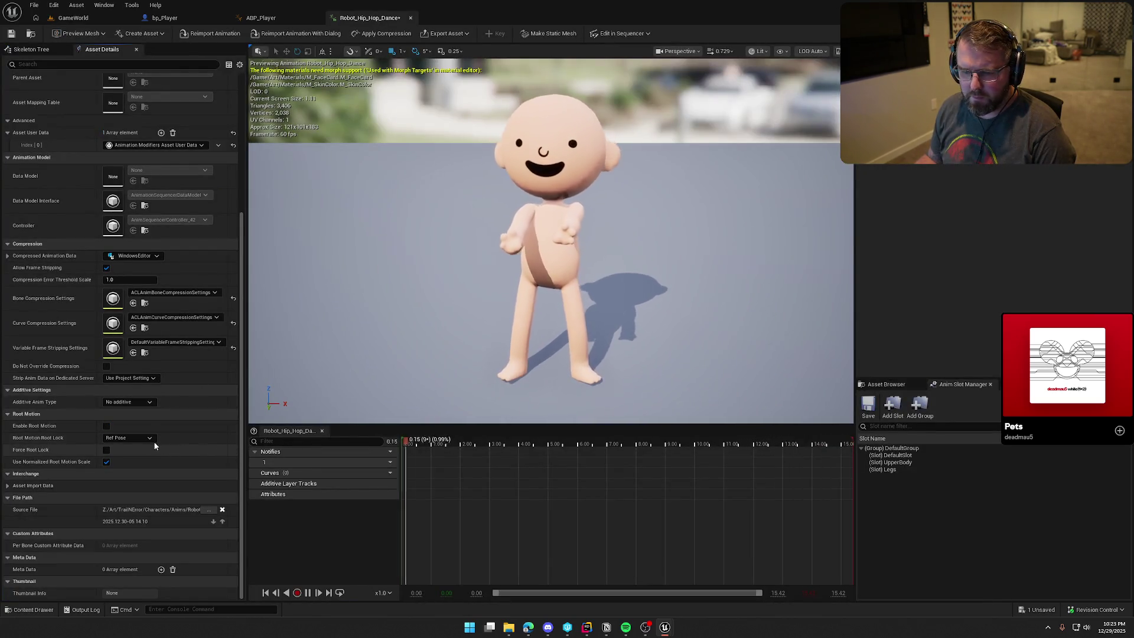
pyautogui.click(145, 438)
pyautogui.click(130, 450)
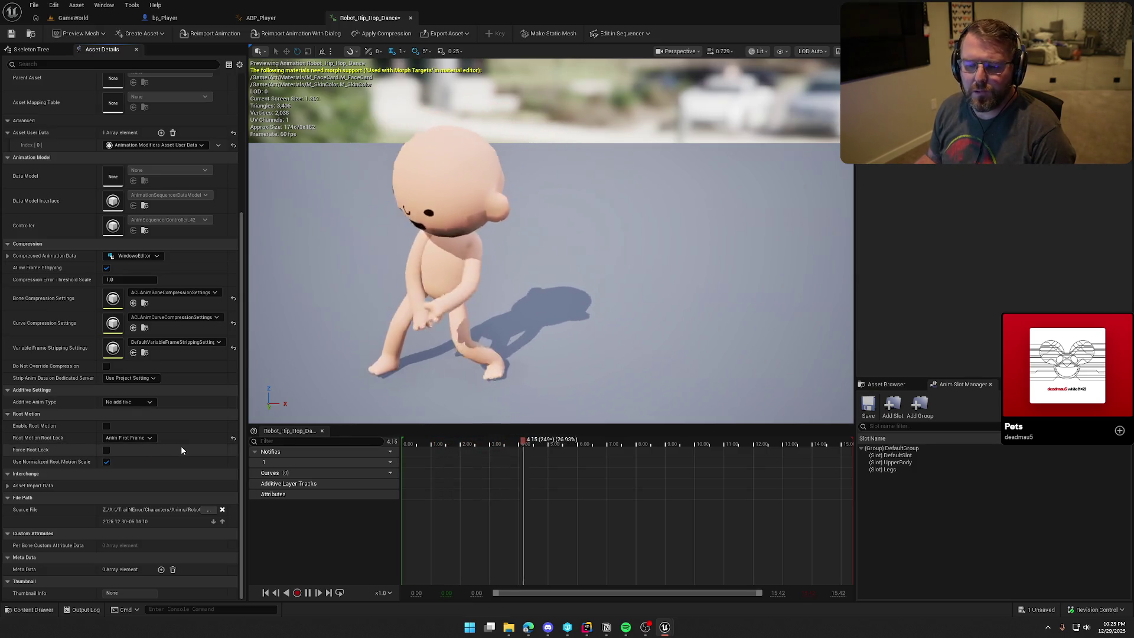
pyautogui.click(145, 437)
pyautogui.click(127, 444)
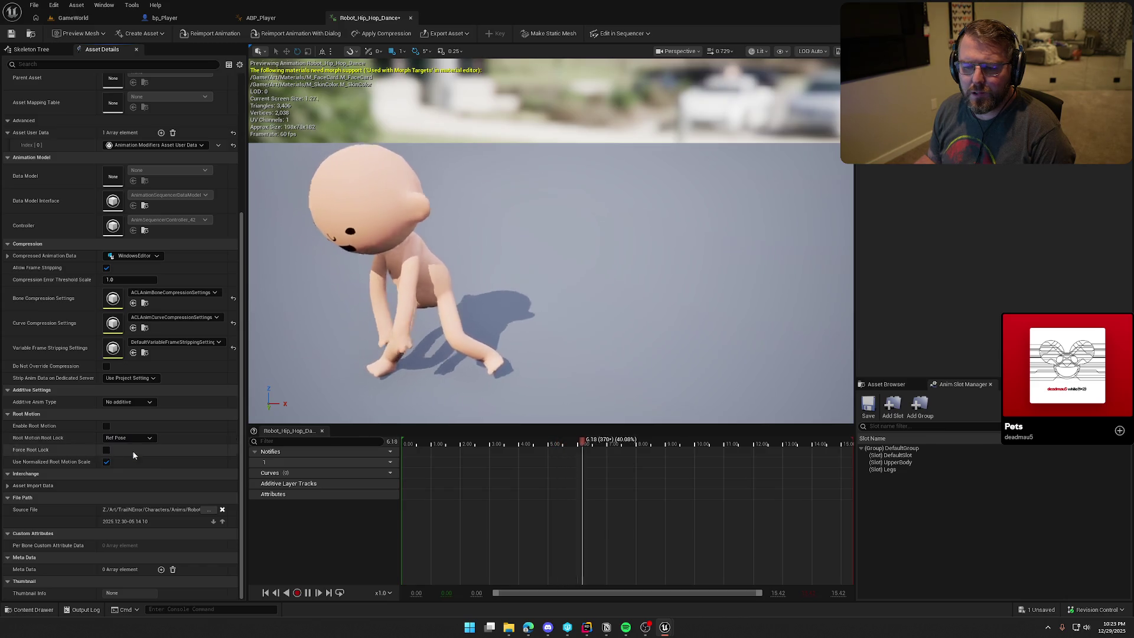
pyautogui.scroll(3, 147, 464)
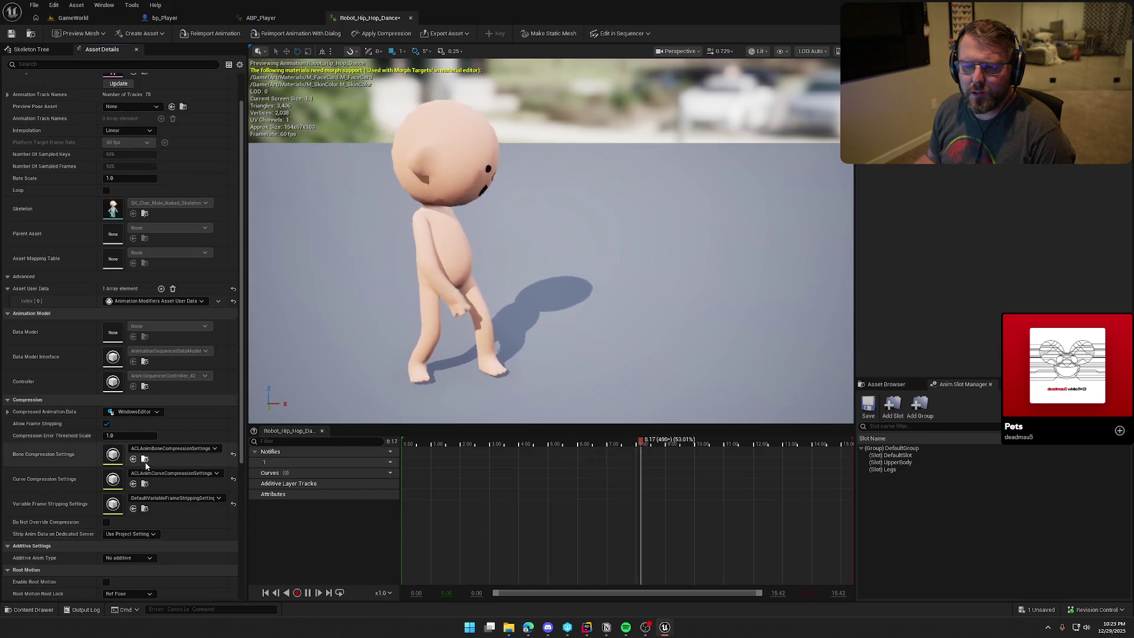
pyautogui.scroll(1, 146, 461)
pyautogui.hotkey('ctrl', 's')
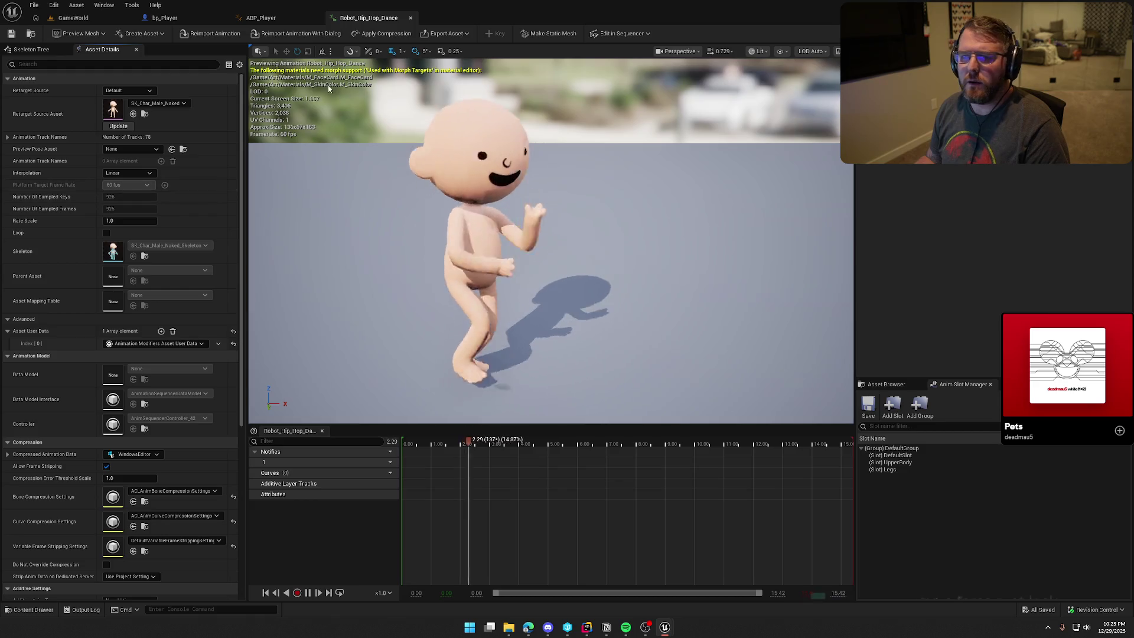
# - Turn on Force Root Lock, save, test in GameWorld, and return to the animation
pyautogui.scroll(-3, 165, 481)
pyautogui.scroll(-4, 165, 481)
pyautogui.click(106, 506)
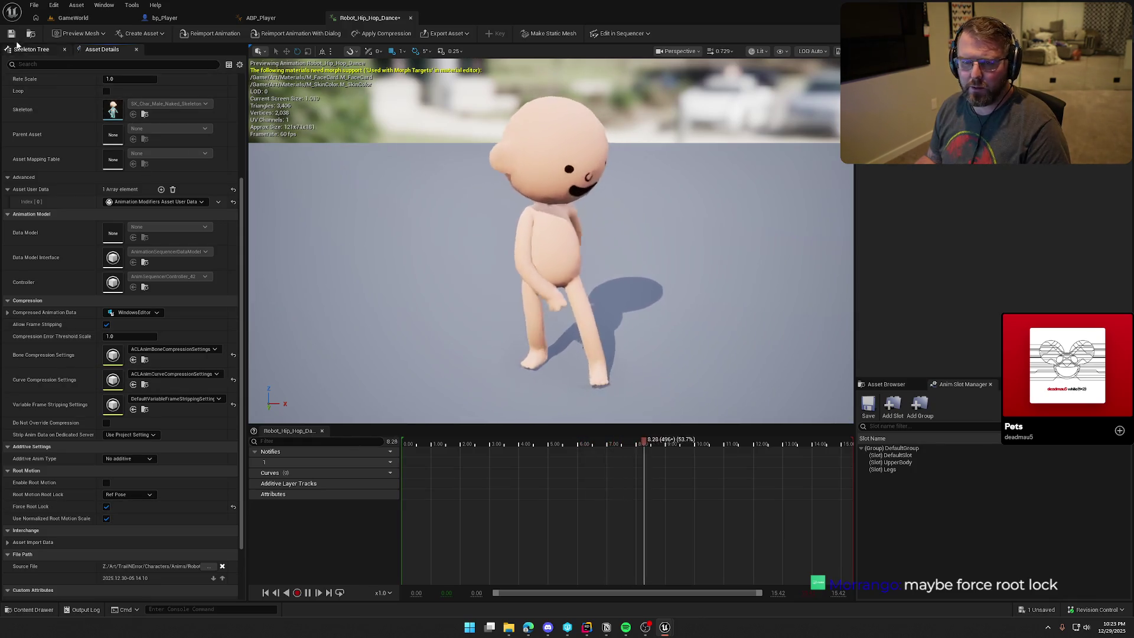
pyautogui.hotkey('ctrl', 's')
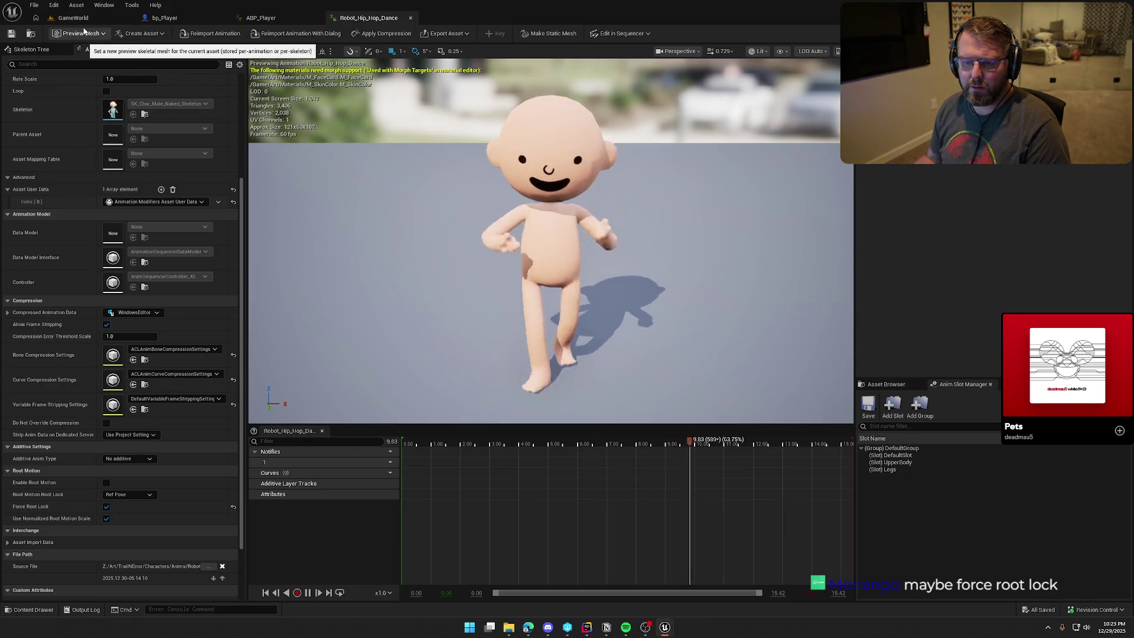
pyautogui.click(73, 17)
pyautogui.click(220, 34)
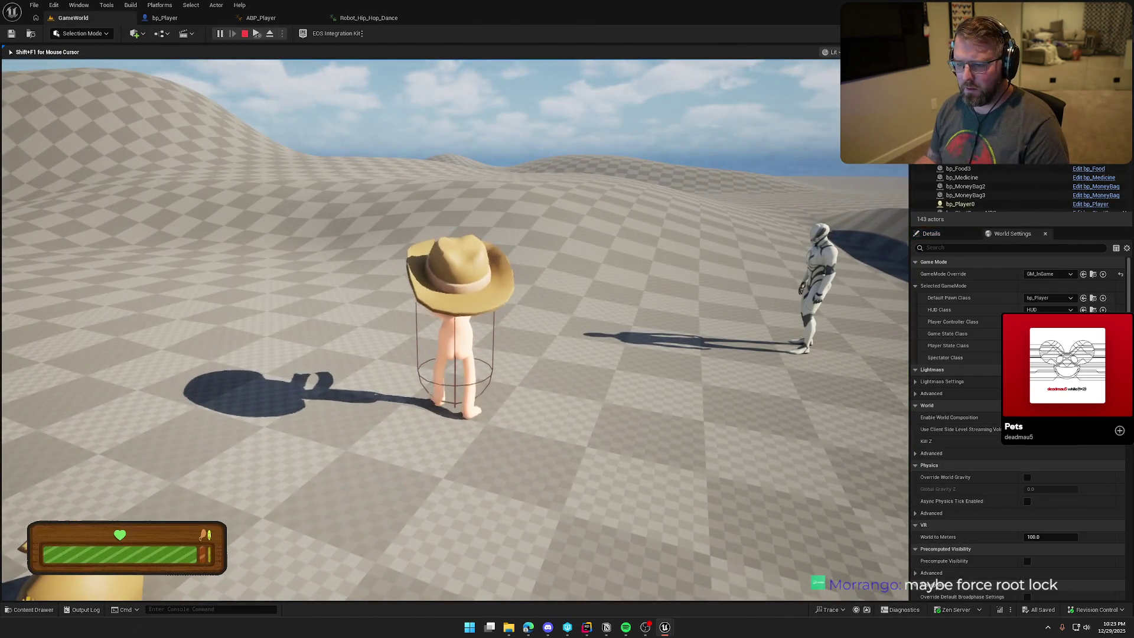
pyautogui.moveTo(455, 330)
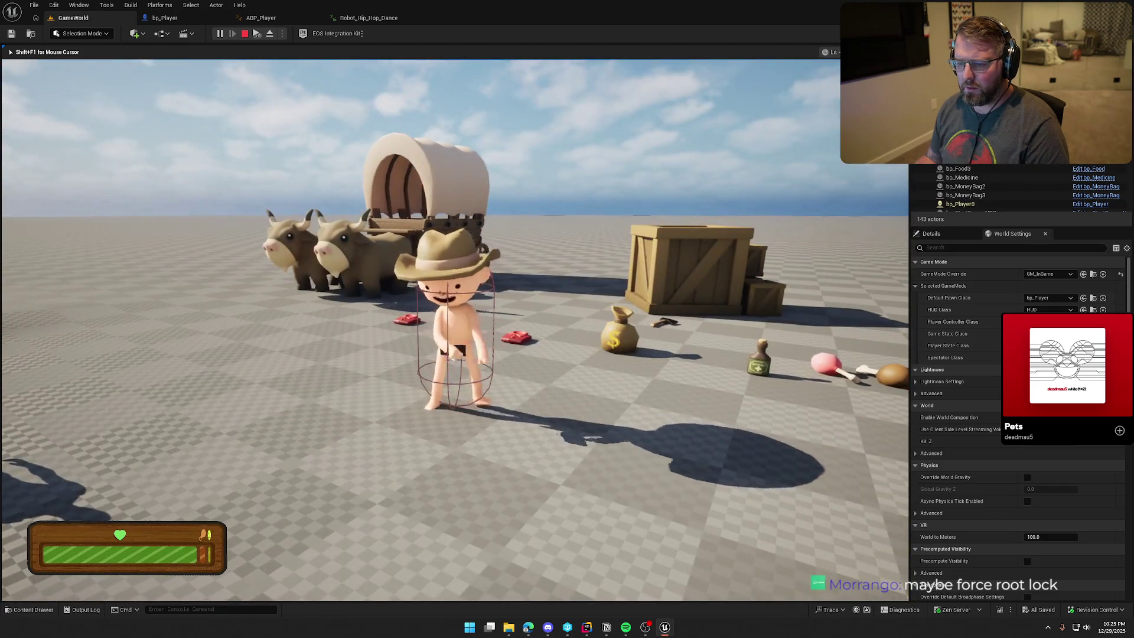
pyautogui.press('Escape')
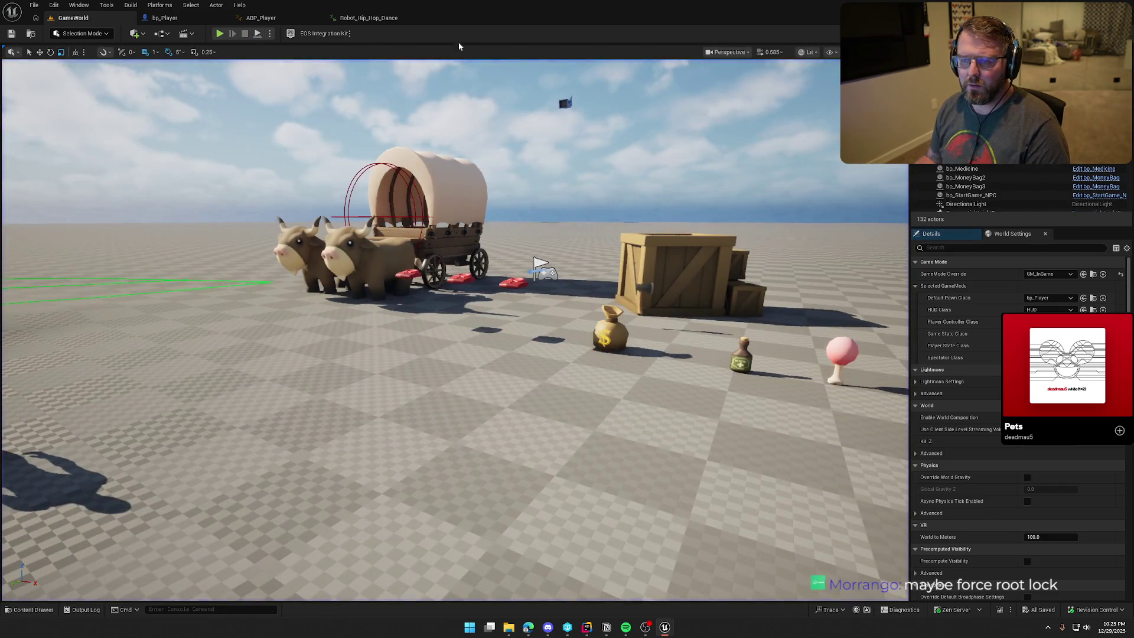
pyautogui.click(381, 20)
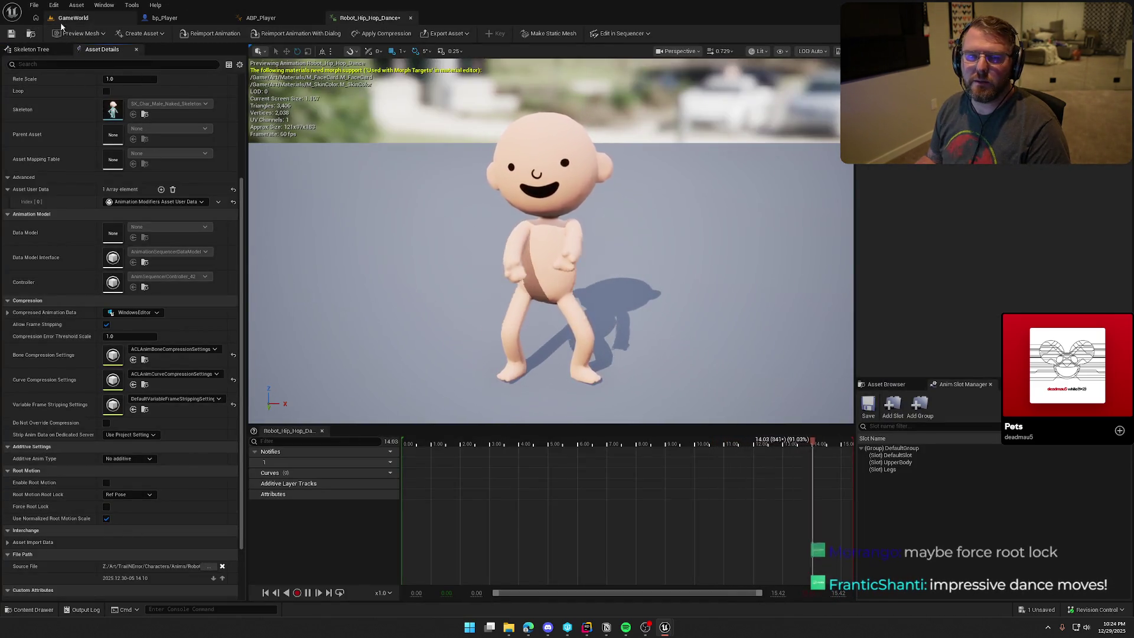
# - Set Play Montage and Montage Stop to Dancing_Twerk and connect BeginPlay to Set Skeletal Mesh Component
pyautogui.click(11, 35)
pyautogui.click(165, 18)
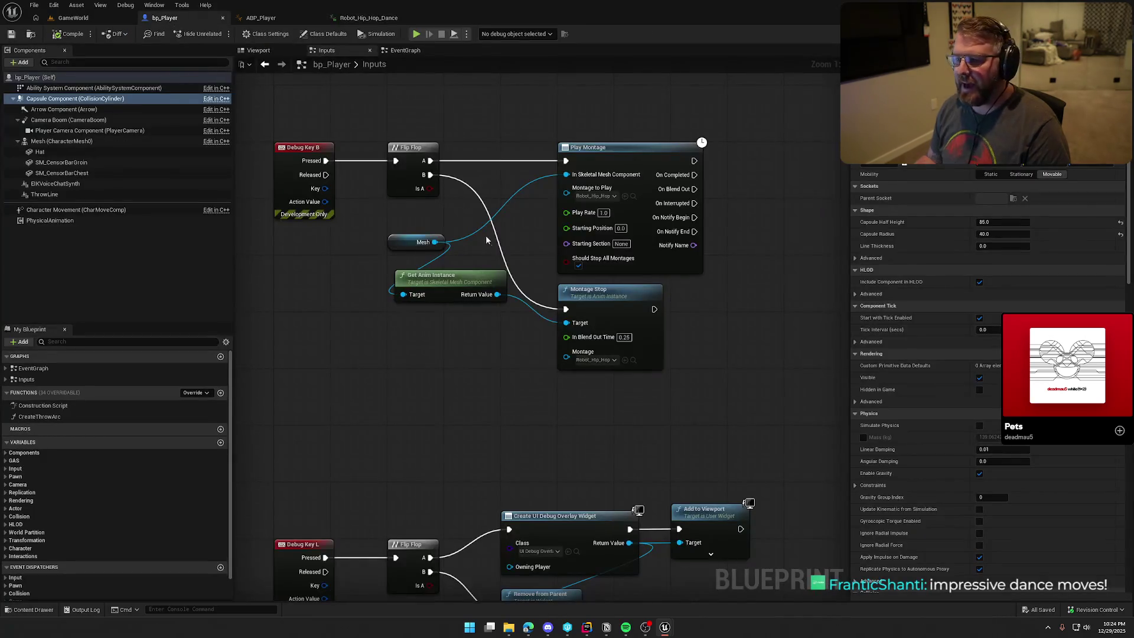
pyautogui.click(606, 196)
pyautogui.click(646, 277)
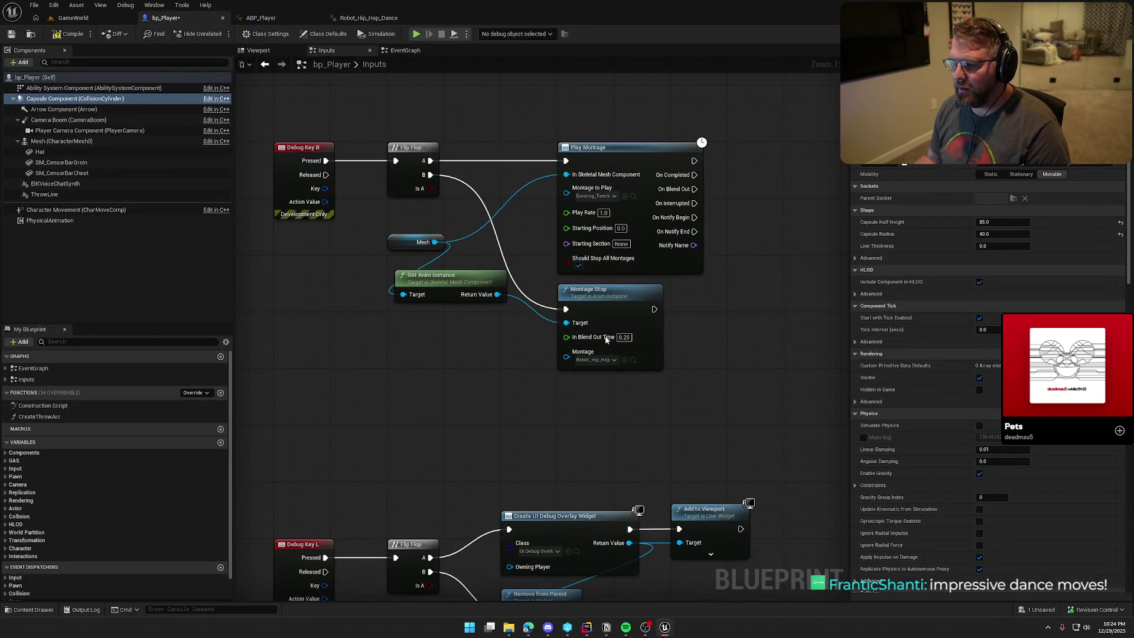
pyautogui.click(601, 363)
pyautogui.click(649, 441)
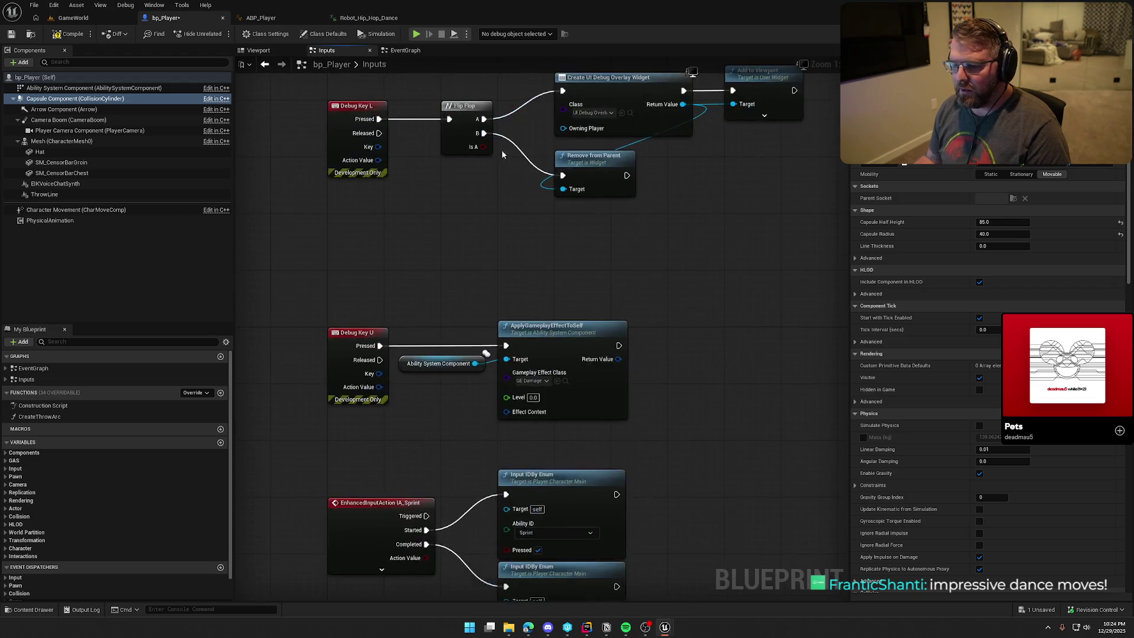
pyautogui.click(406, 51)
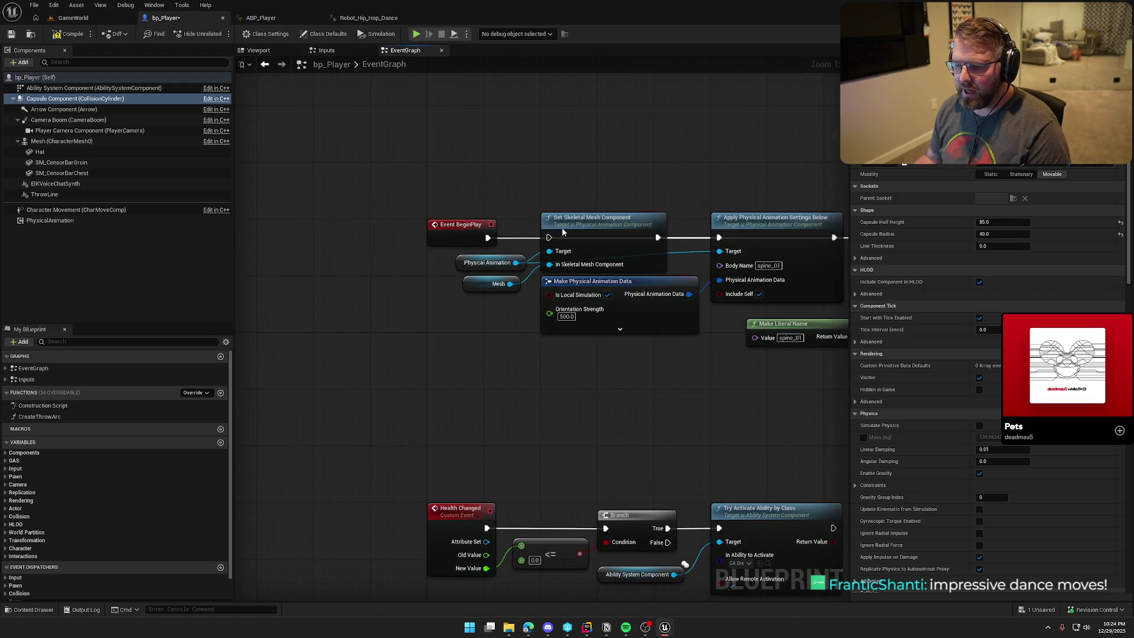
pyautogui.moveTo(487, 237); pyautogui.dragTo(556, 243)
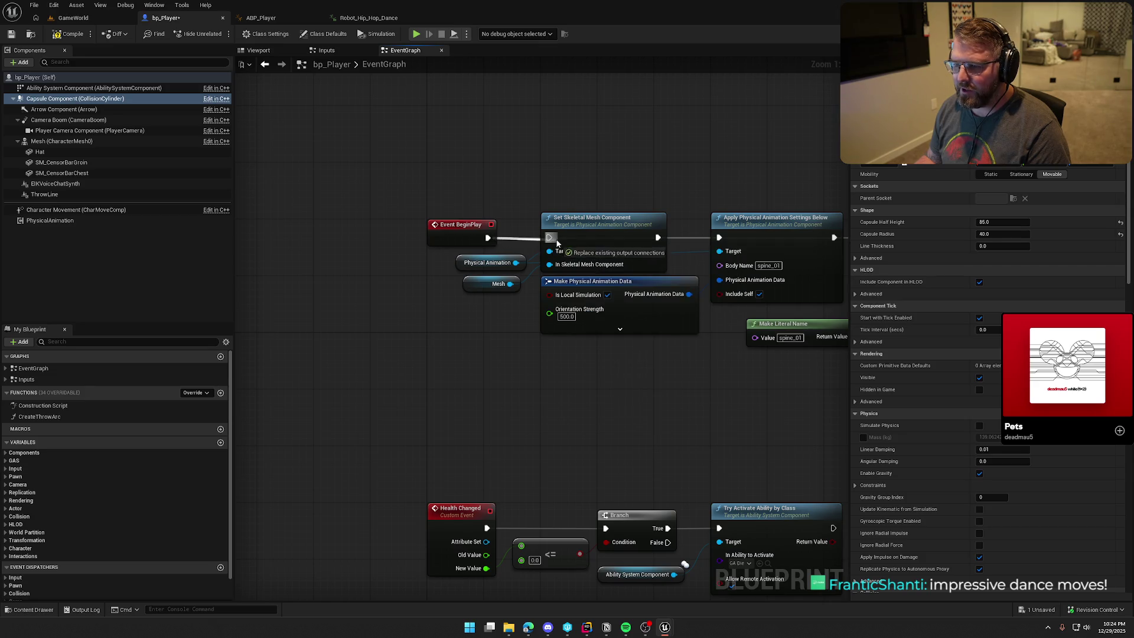
# - In ABP_Player, route DefaultSlot through Layered blend per bone into Output Pose, compile, and play
pyautogui.click(261, 17)
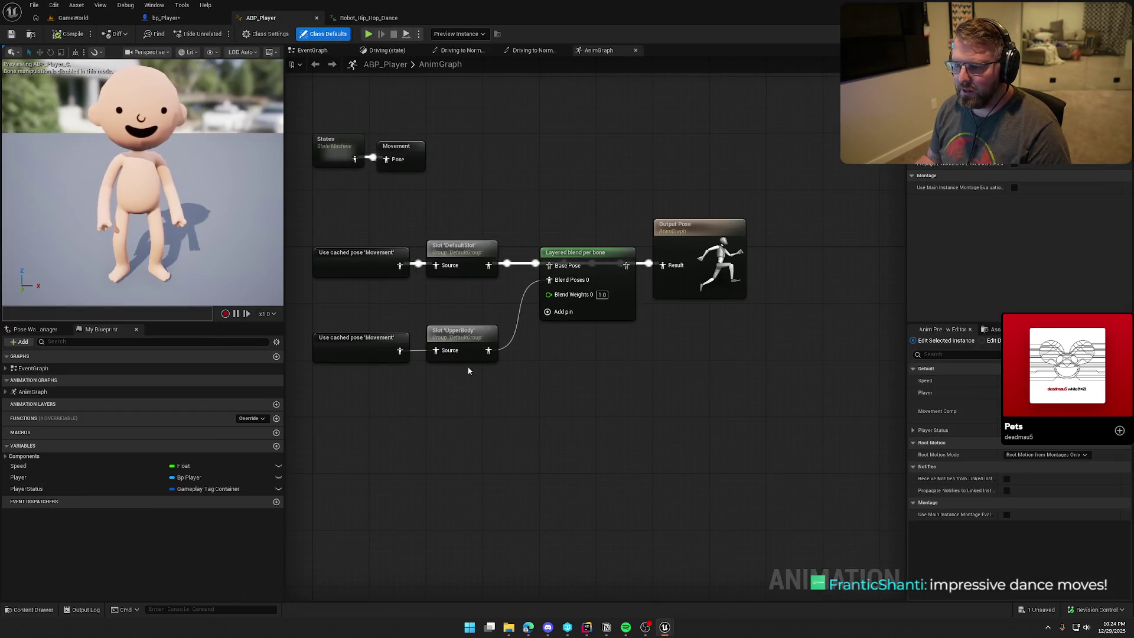
pyautogui.moveTo(631, 265); pyautogui.dragTo(665, 265)
pyautogui.moveTo(489, 265); pyautogui.dragTo(549, 265)
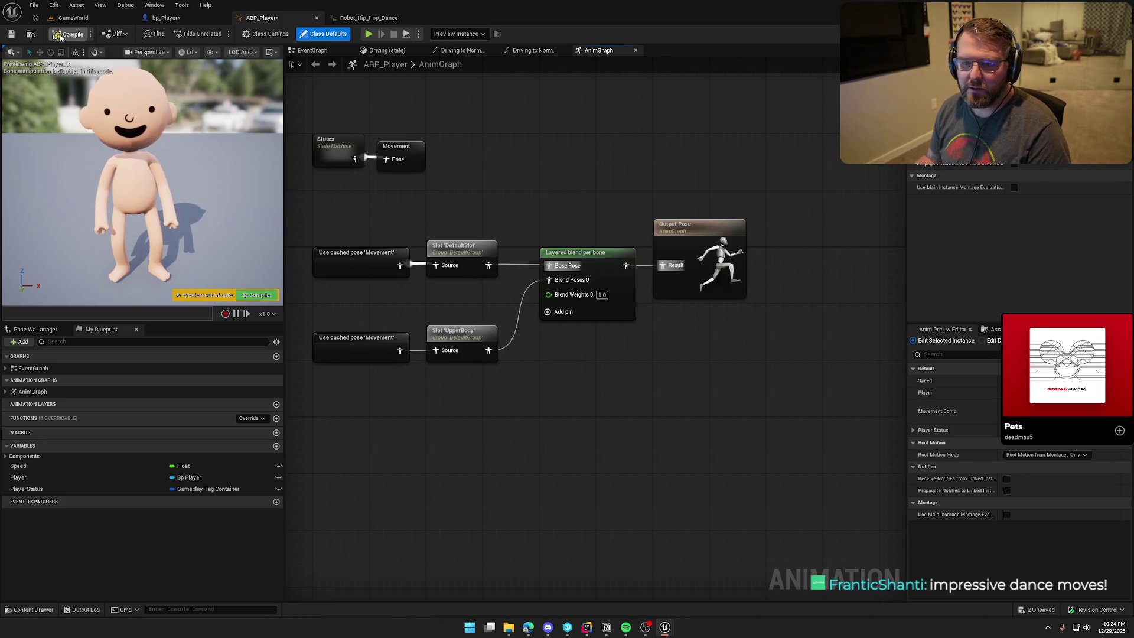
pyautogui.click(72, 17)
pyautogui.click(220, 33)
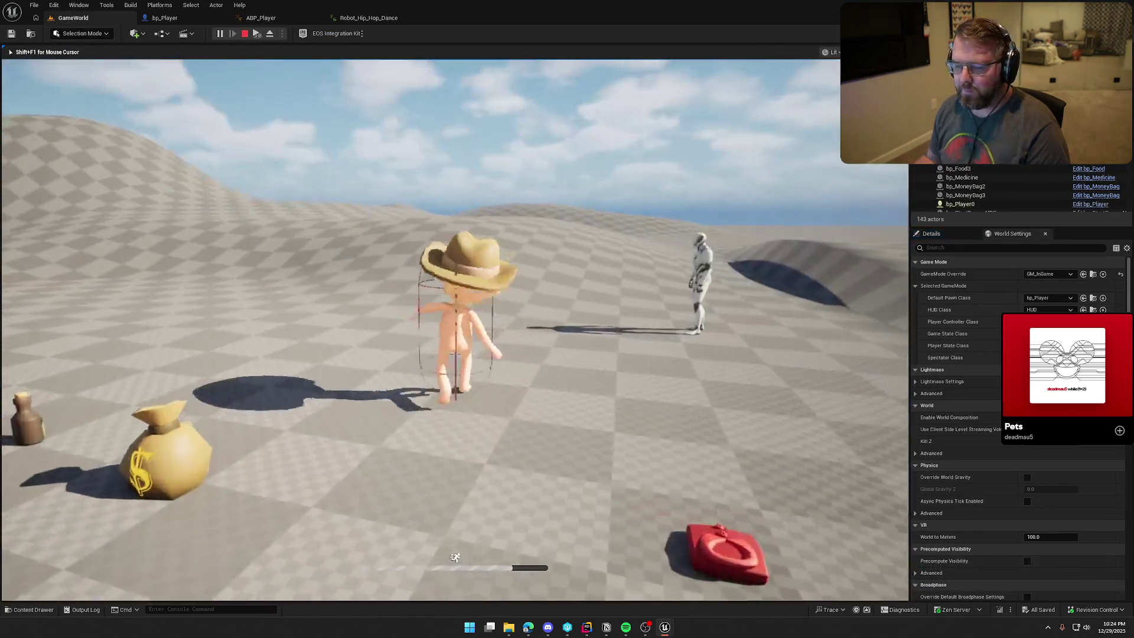
# - Stop the playtest, look over bp_Player's EventGraph, then head back to GameWorld
pyautogui.press('Escape')
pyautogui.click(164, 17)
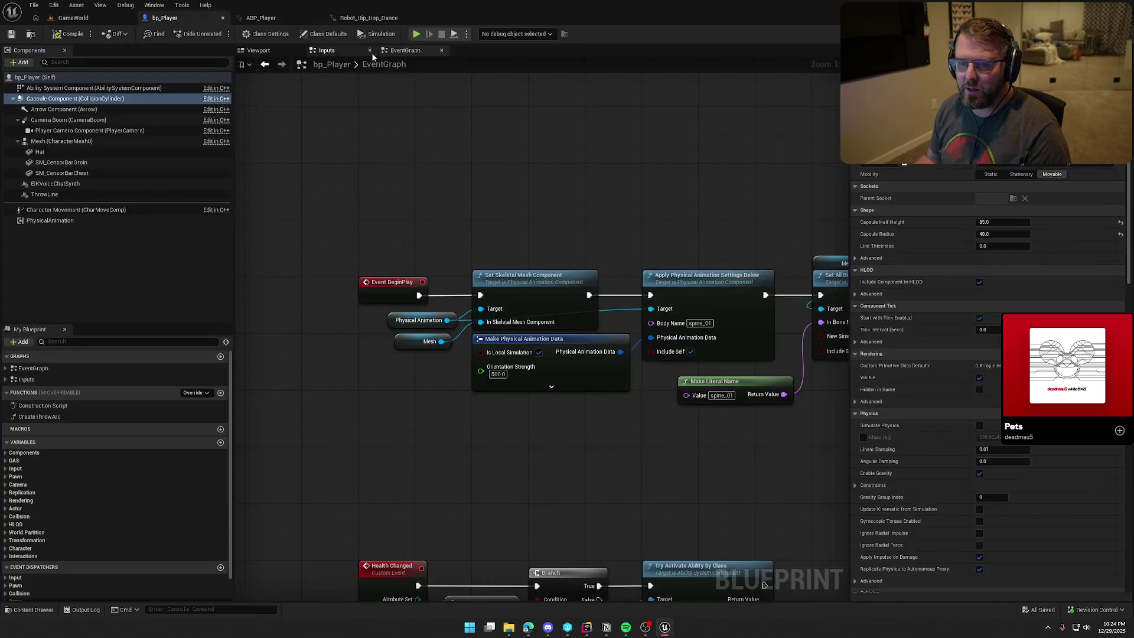
pyautogui.click(83, 88)
pyautogui.click(75, 98)
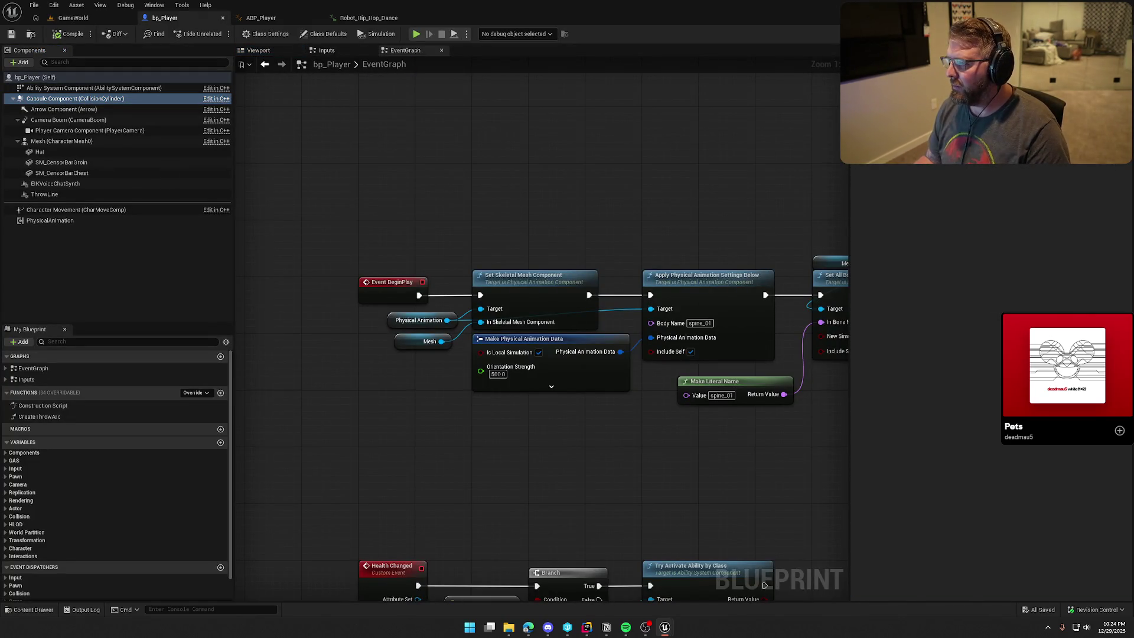
pyautogui.click(80, 18)
# - Walk around GameWorld, start and stop the dance, then exit back to bp_Player
pyautogui.press('w')
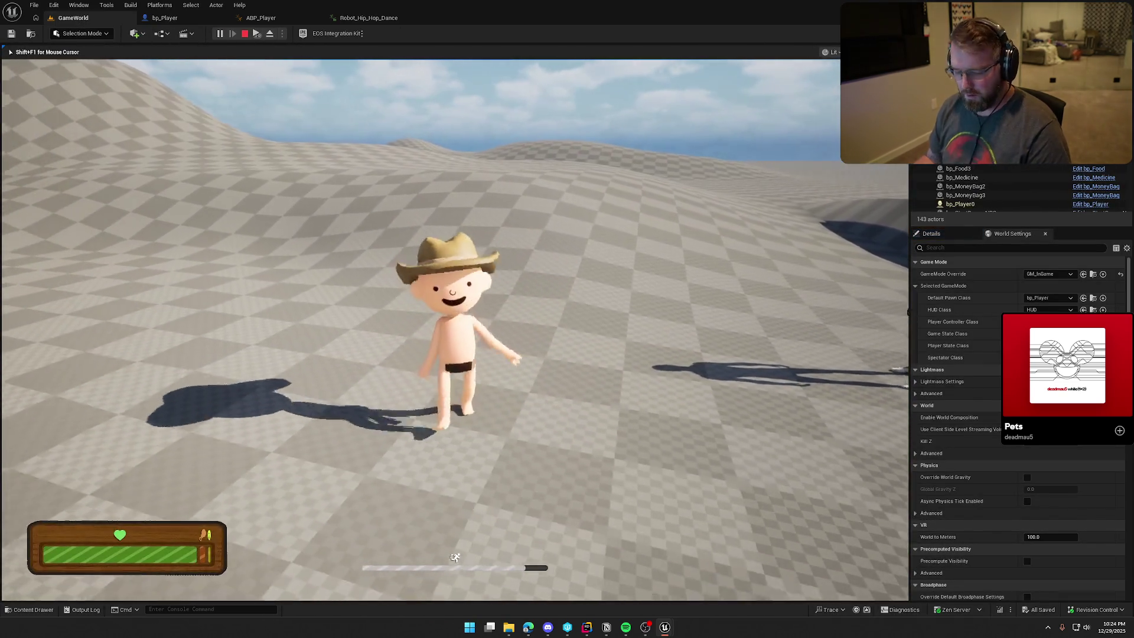
pyautogui.press('a')
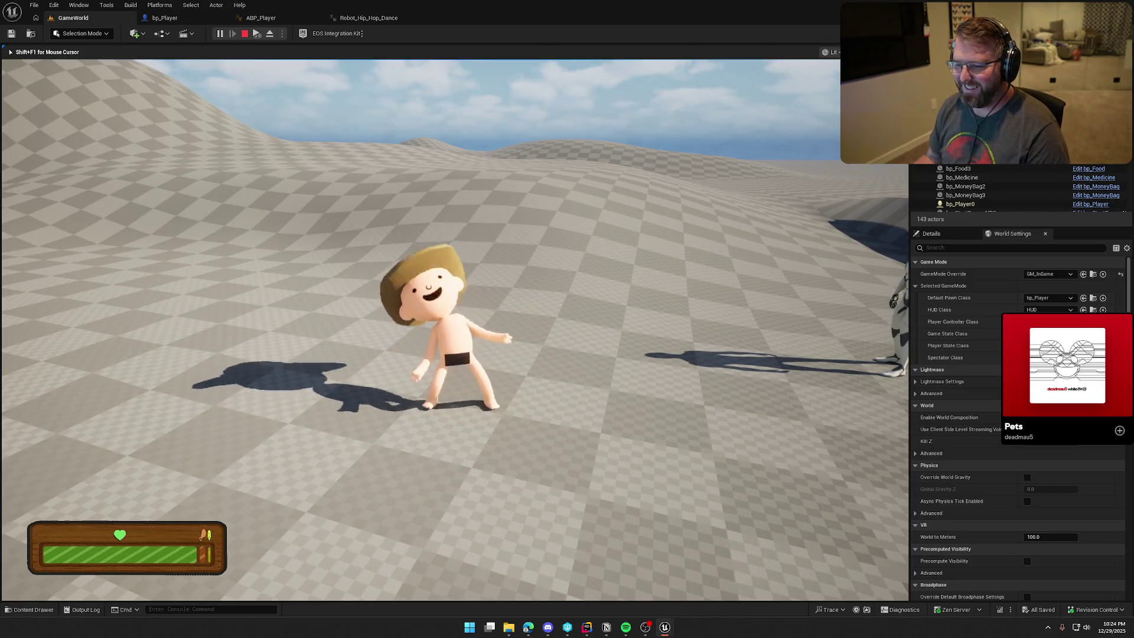
pyautogui.press('w')
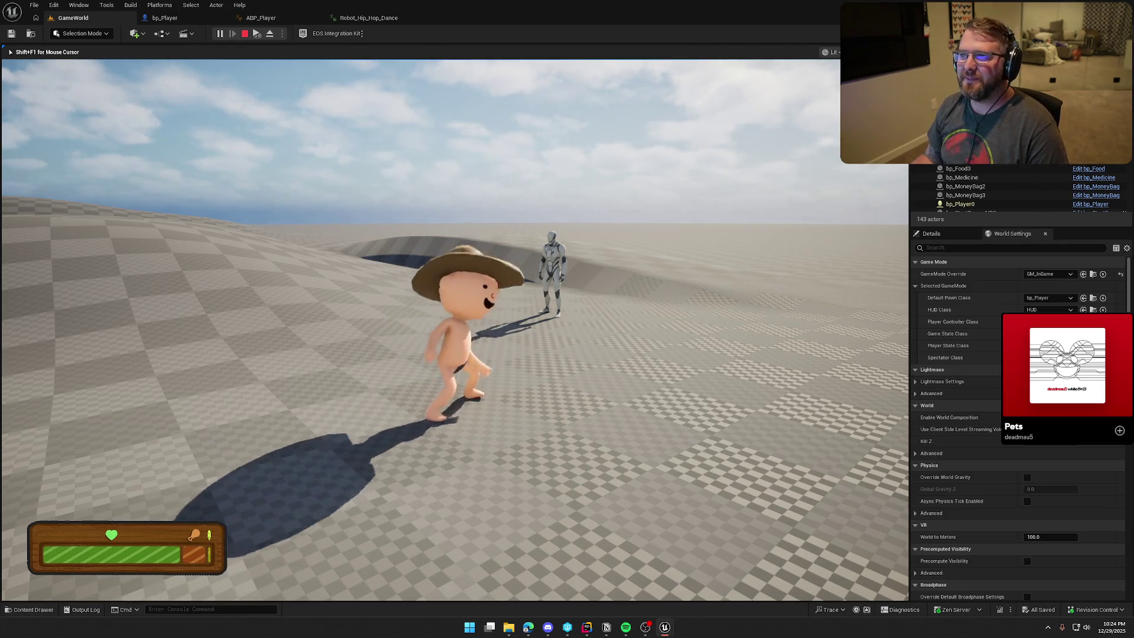
pyautogui.press('w')
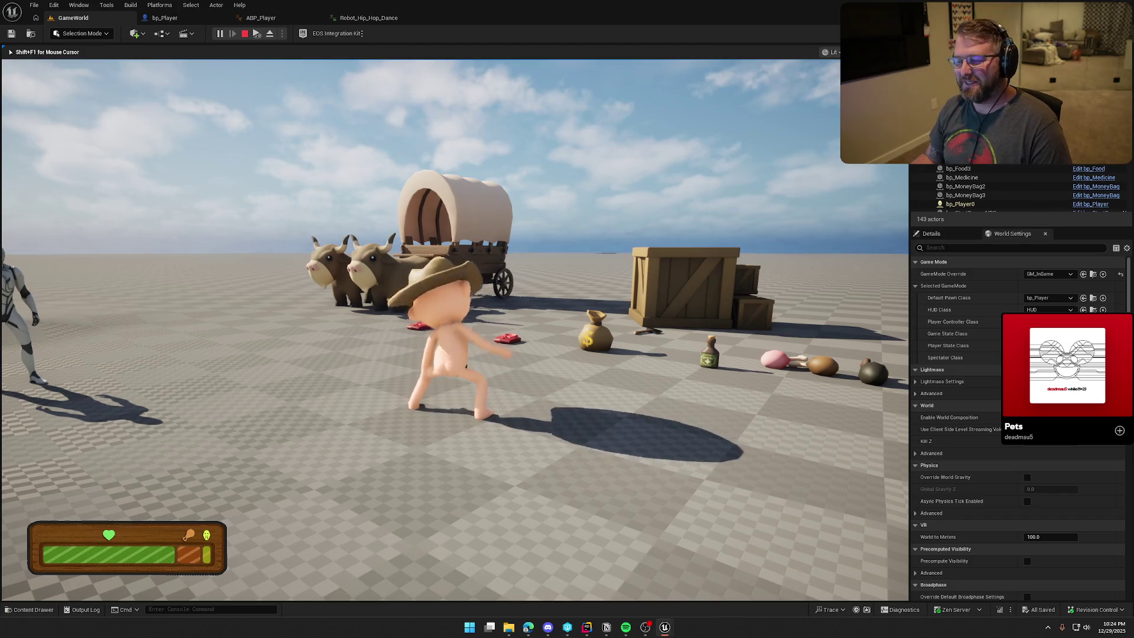
pyautogui.press('Escape')
pyautogui.click(177, 18)
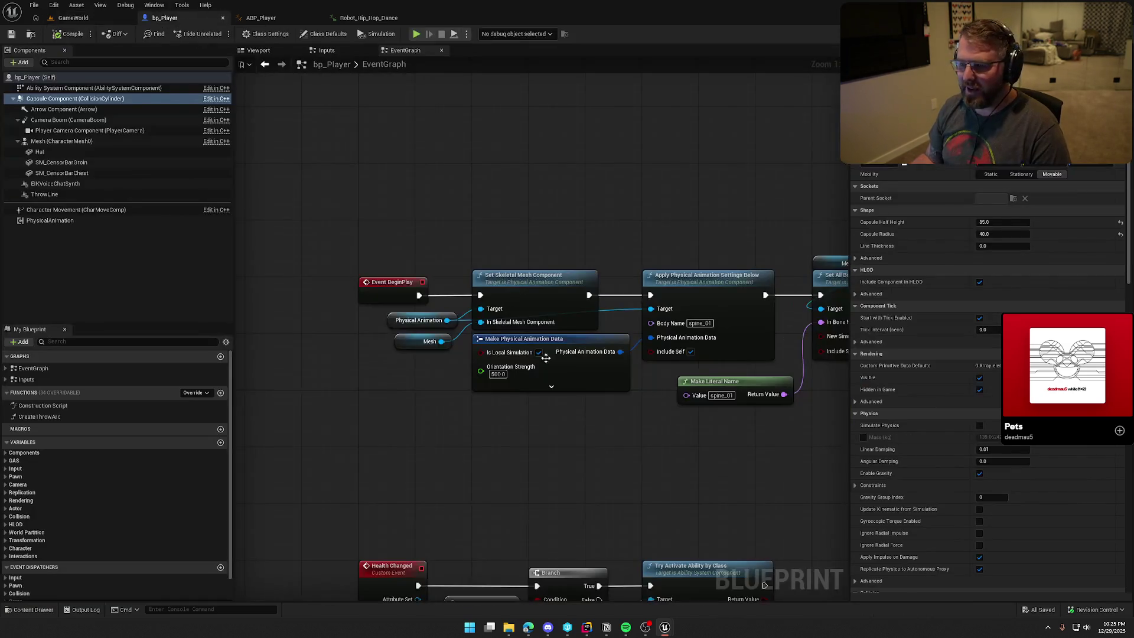
# - Set Debug Key B's Play Montage and Montage Stop nodes both to Dancing_Montage
pyautogui.click(327, 50)
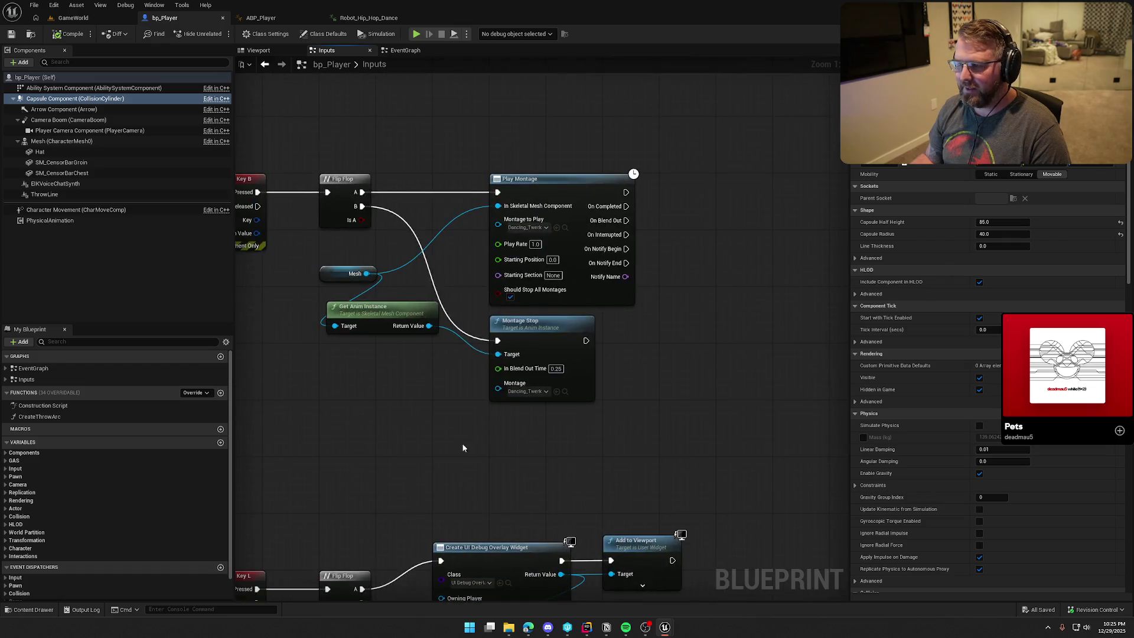
pyautogui.click(656, 233)
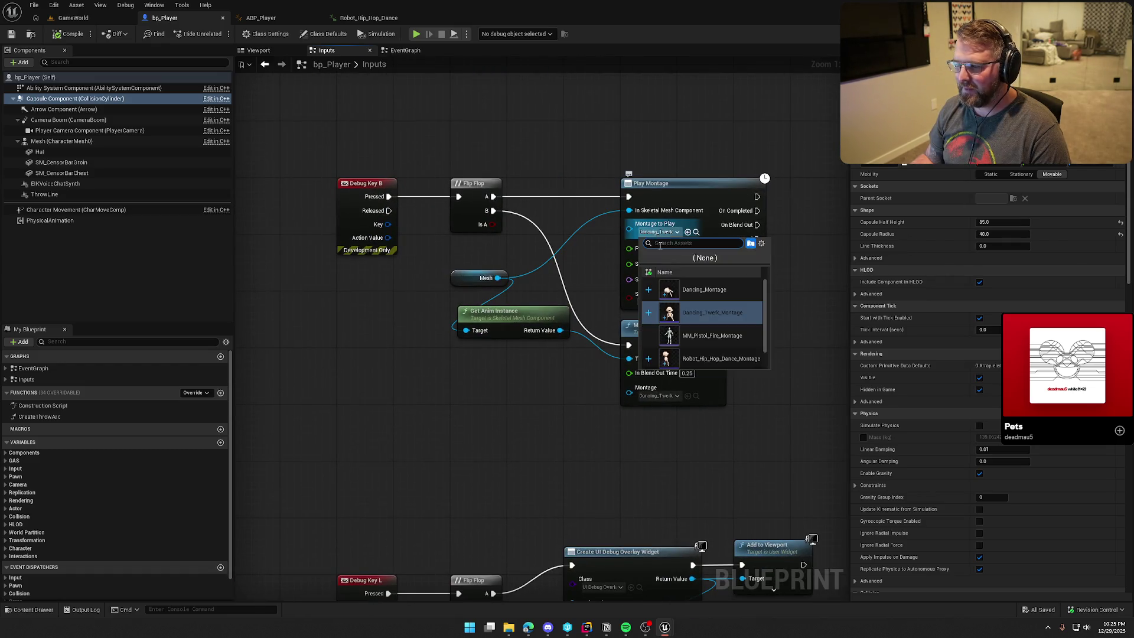
pyautogui.click(725, 289)
pyautogui.click(667, 396)
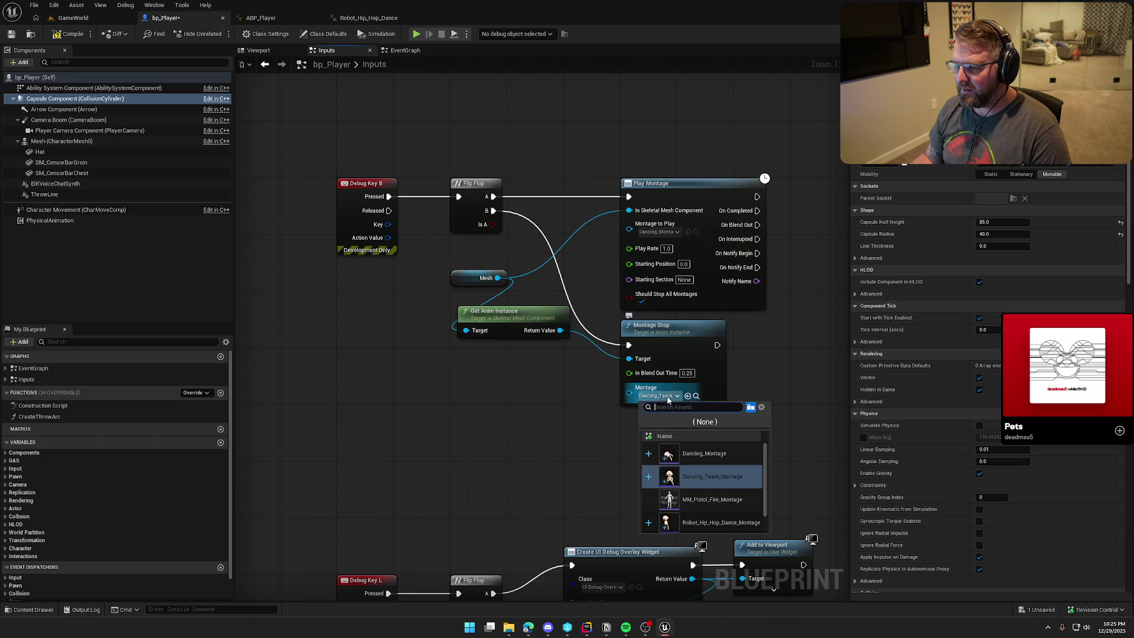
pyautogui.click(682, 454)
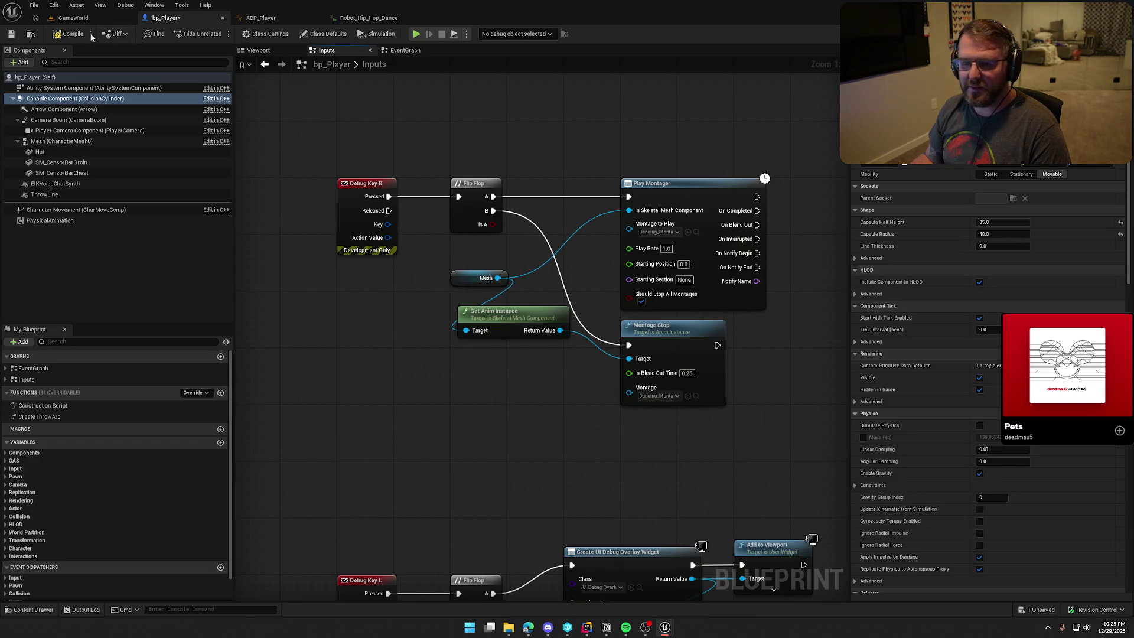
pyautogui.click(72, 17)
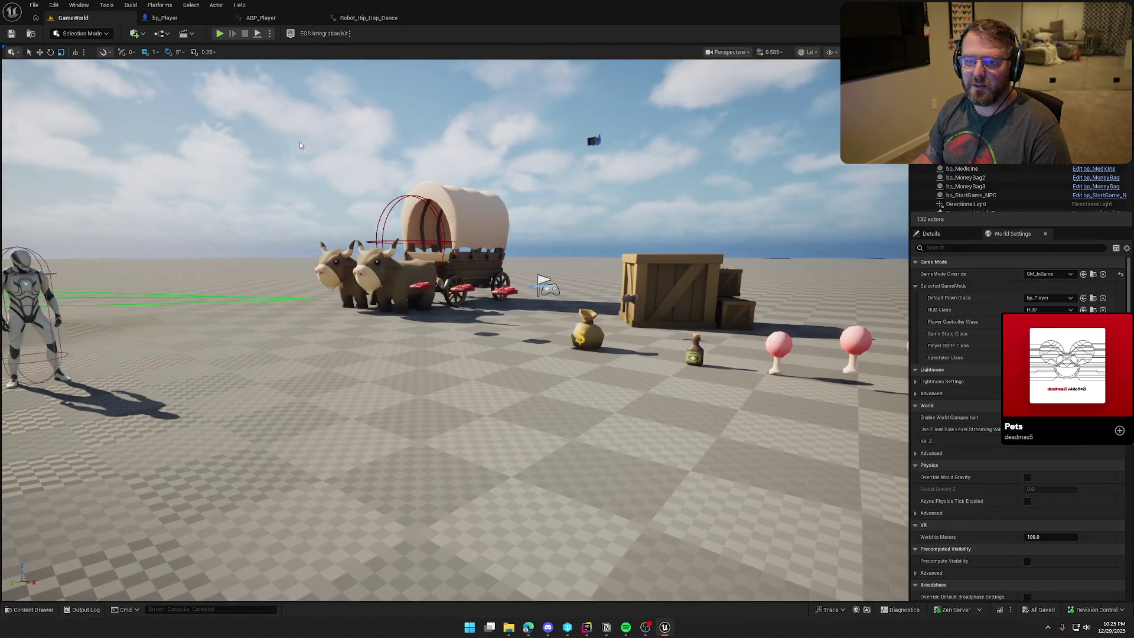
# - Skip five songs in the Spotify mini-player, then launch a GameWorld play session
pyautogui.moveTo(1067, 366)
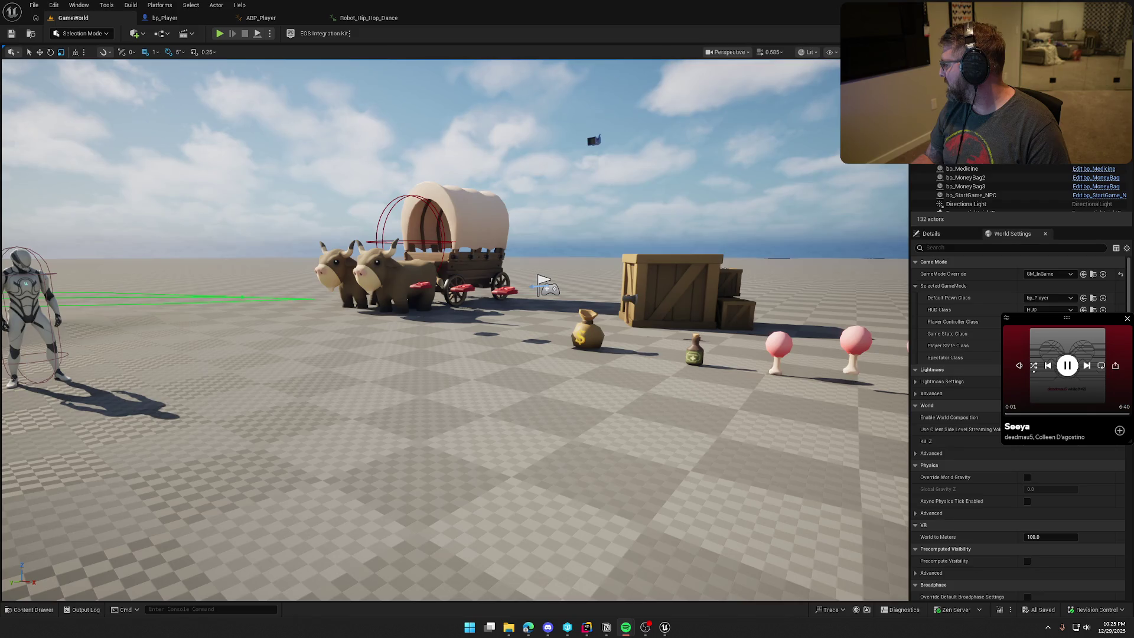
pyautogui.click(1087, 365)
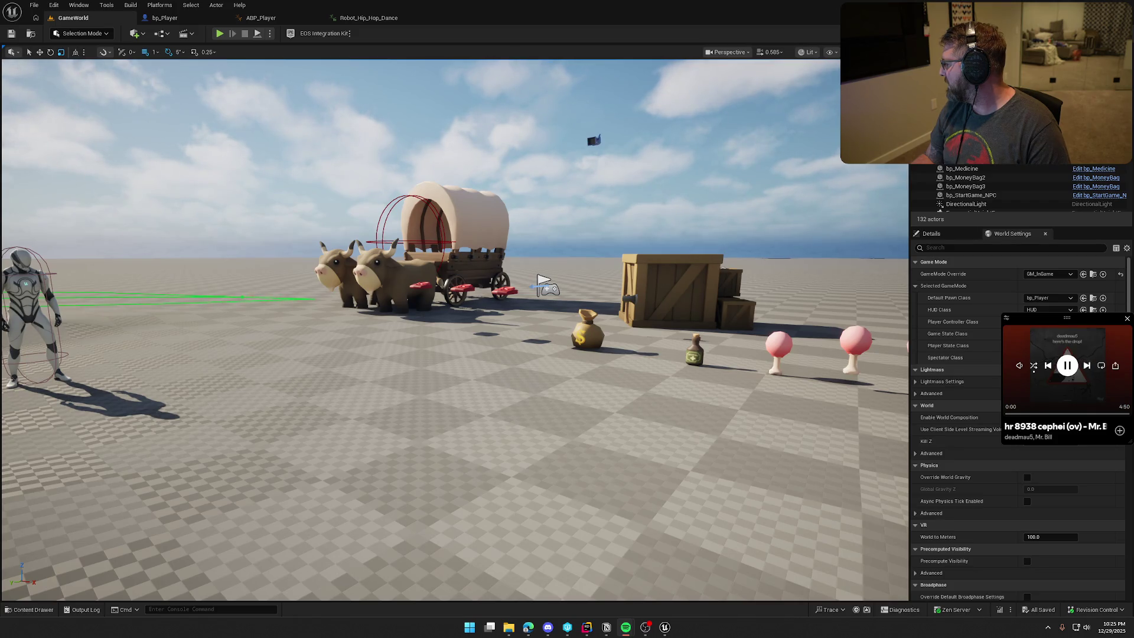
pyautogui.click(1087, 365)
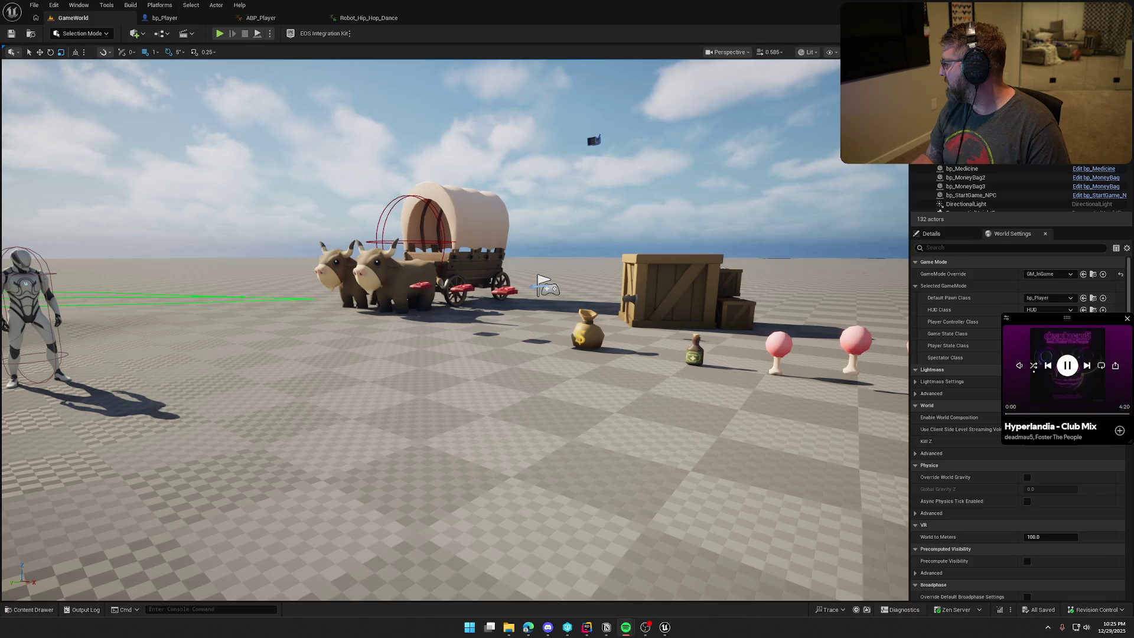
pyautogui.click(1086, 364)
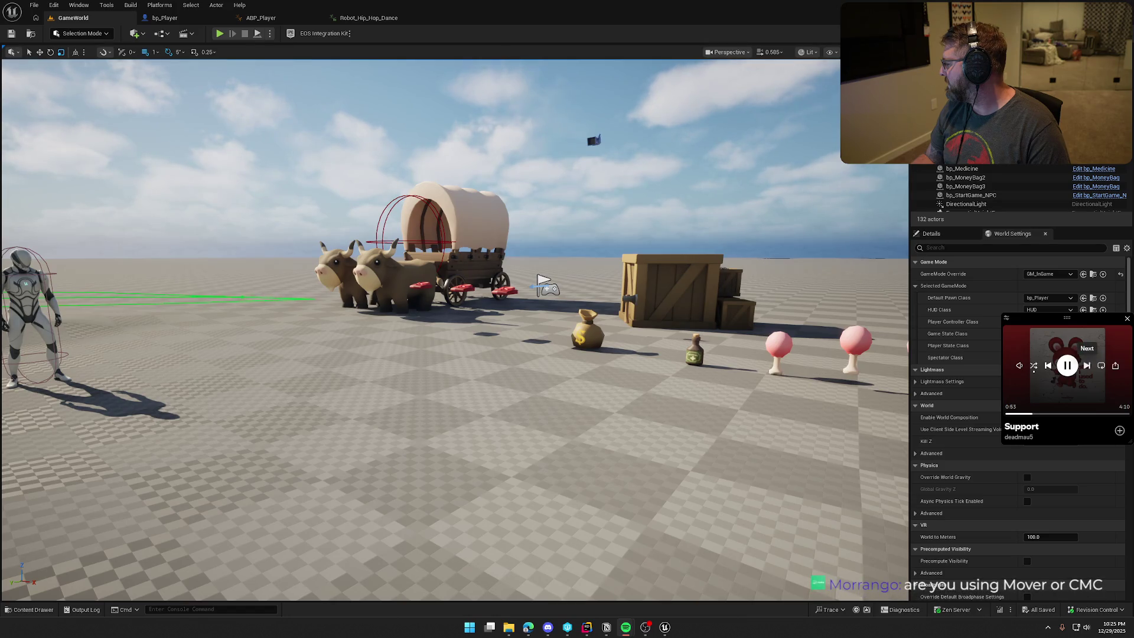
pyautogui.click(1087, 365)
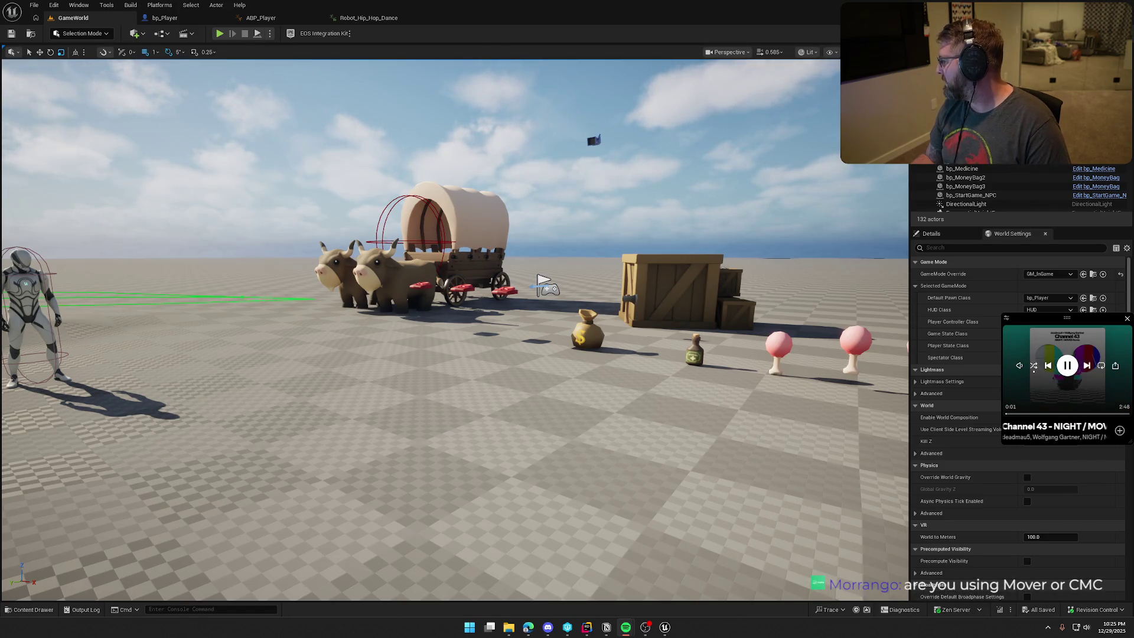
pyautogui.click(1086, 365)
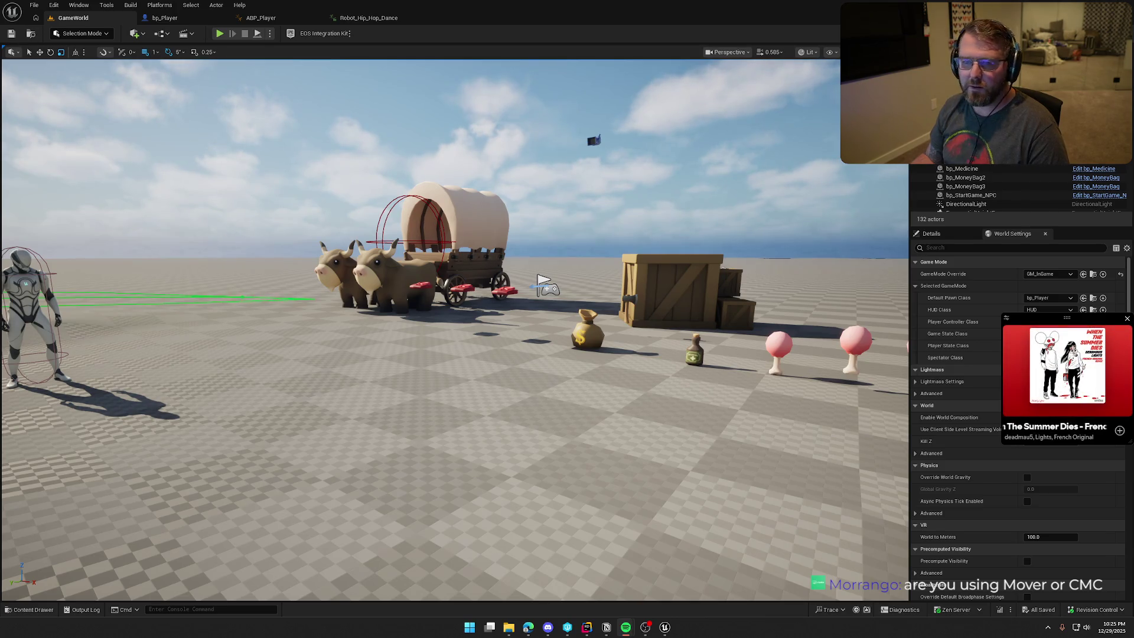
pyautogui.moveTo(1062, 384)
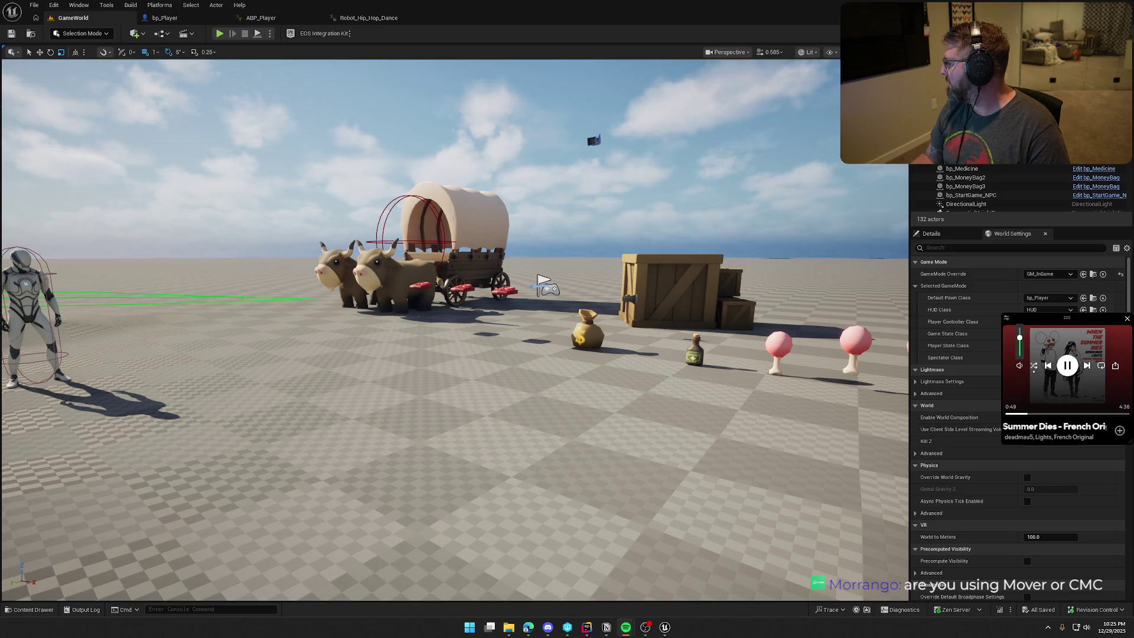
pyautogui.click(219, 34)
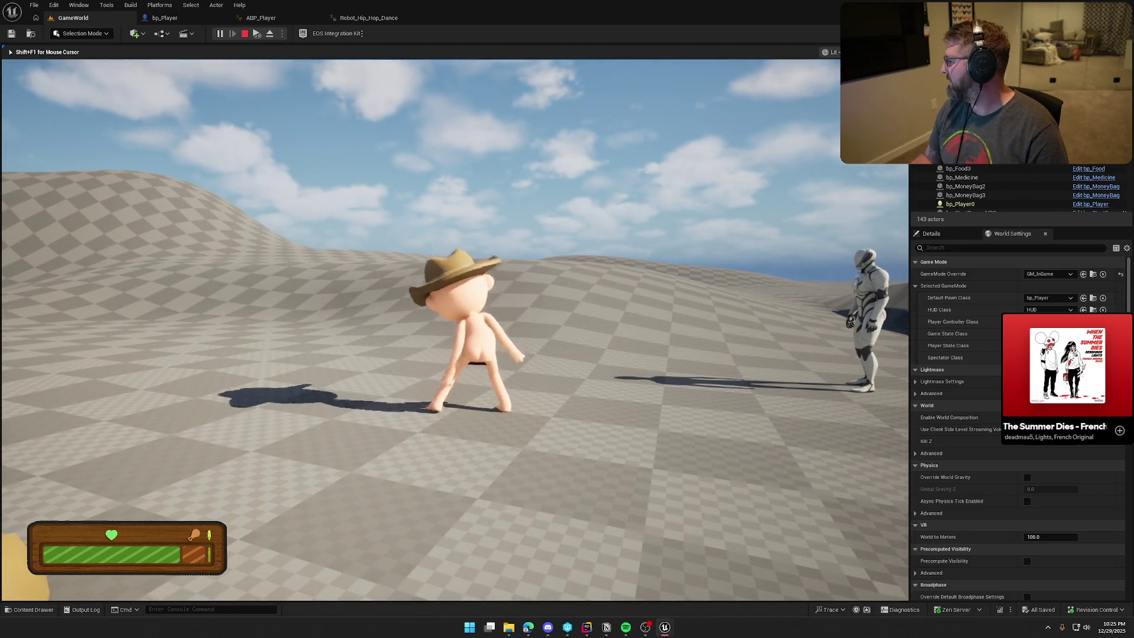
# - Switch the running GameWorld playtest to immersive fullscreen with F11
pyautogui.press('F11')
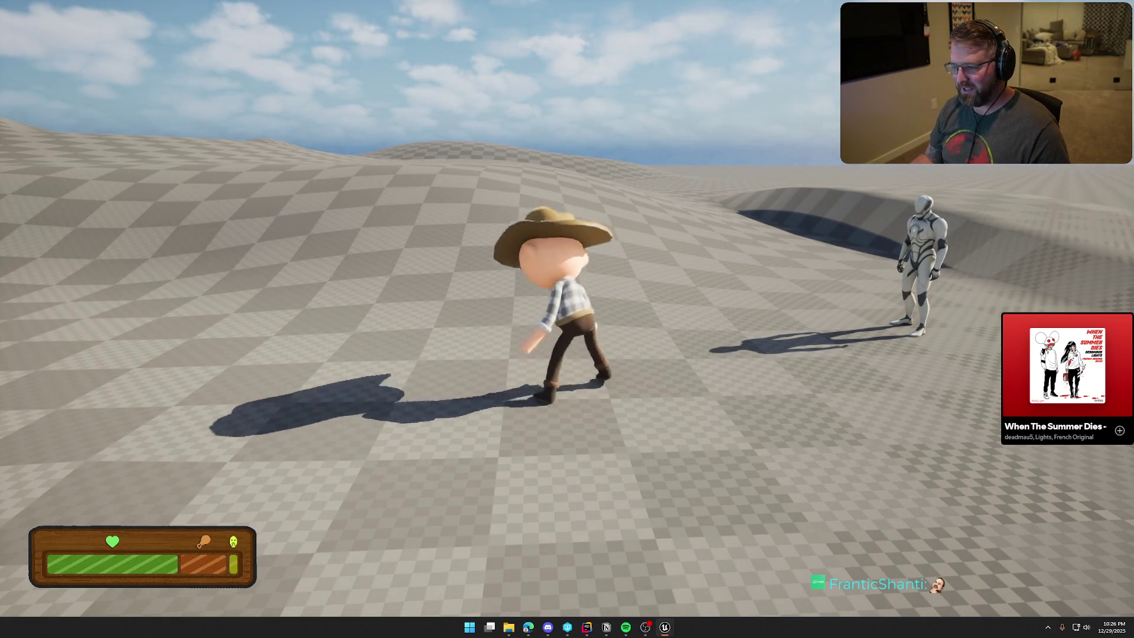
# - Skip through several songs using the media Next key and Spotify's Next button
pyautogui.press('super')
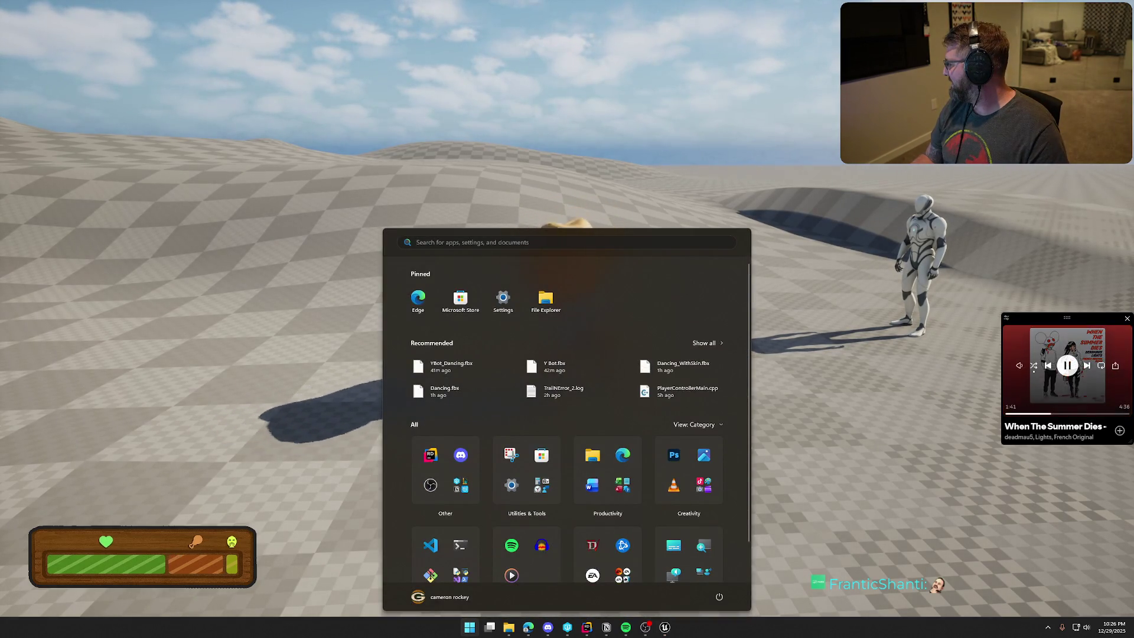
pyautogui.press('super')
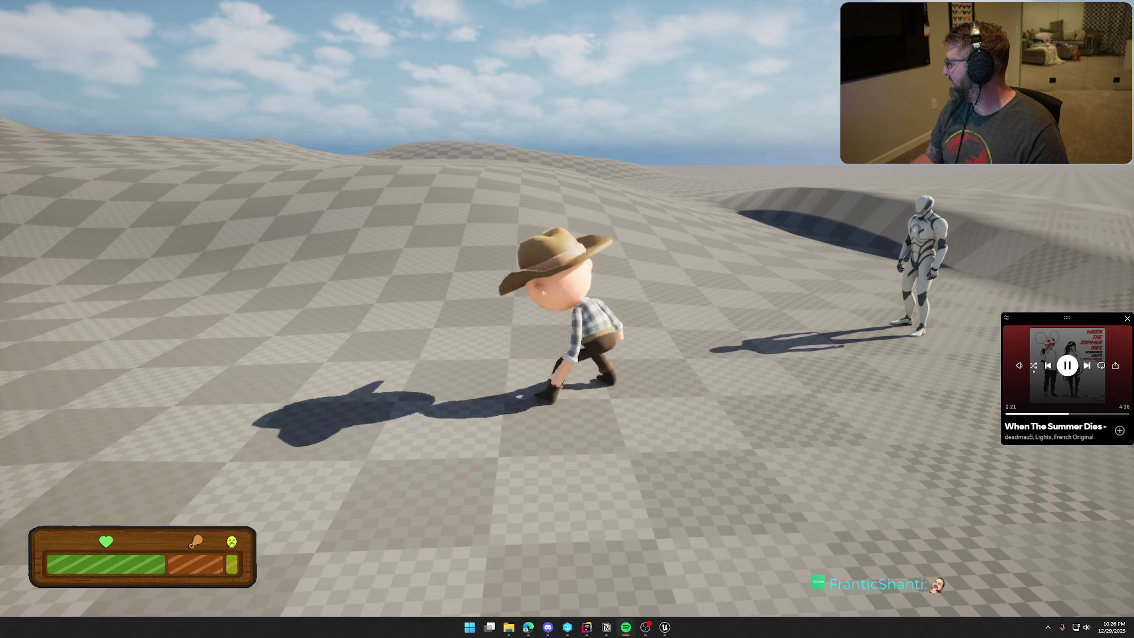
pyautogui.press('XF86AudioNext')
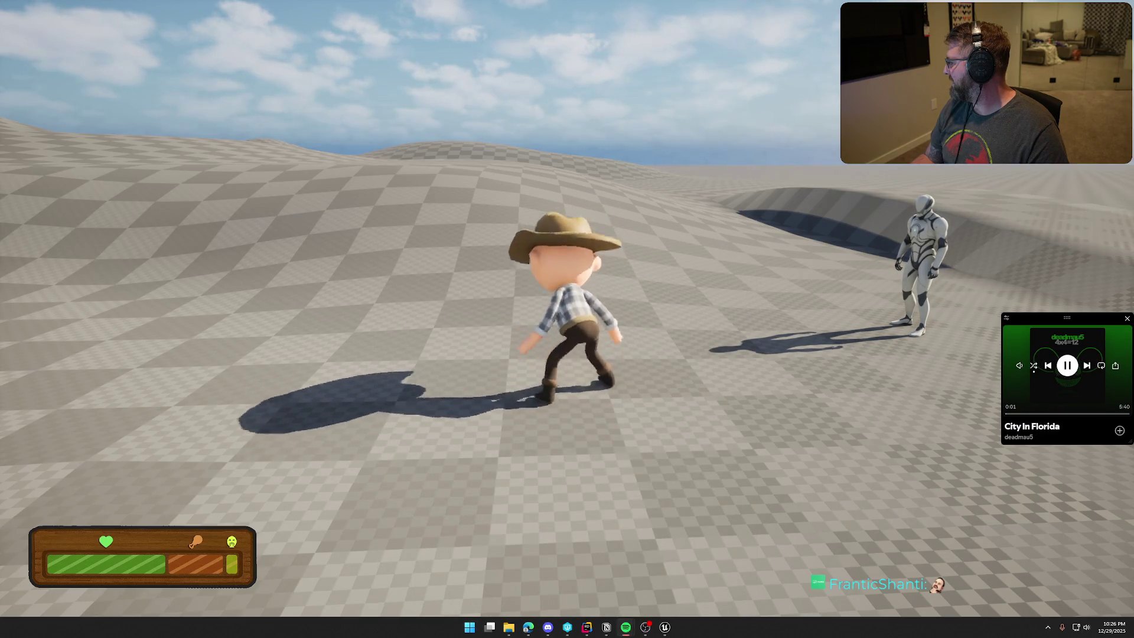
pyautogui.press('XF86AudioNext')
pyautogui.press('XF86AudioNext')
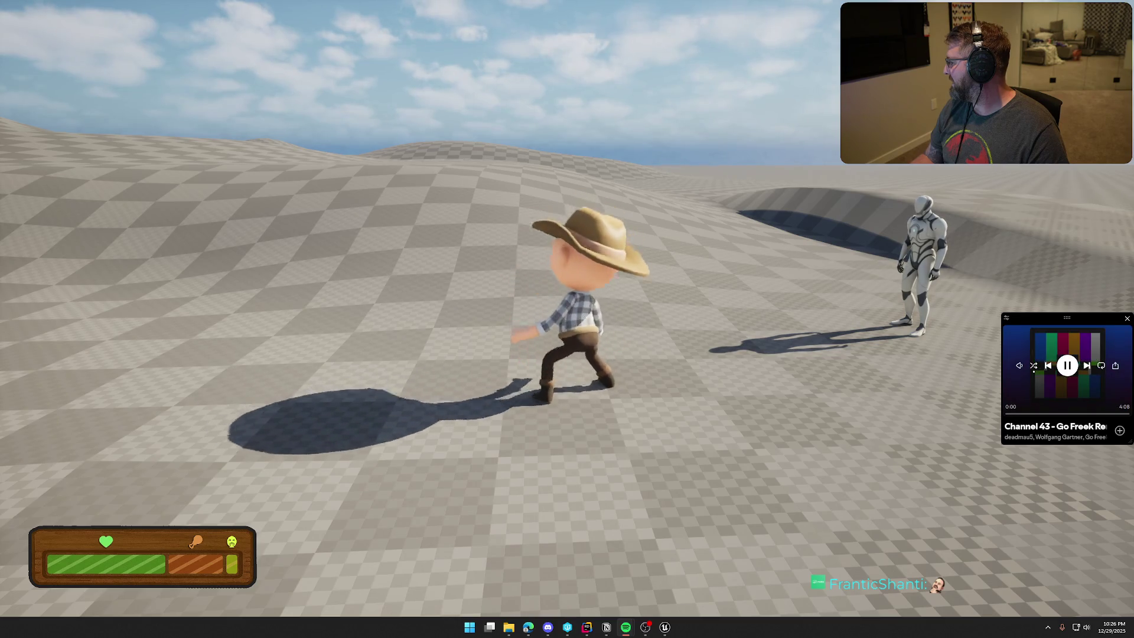
pyautogui.press('XF86AudioNext')
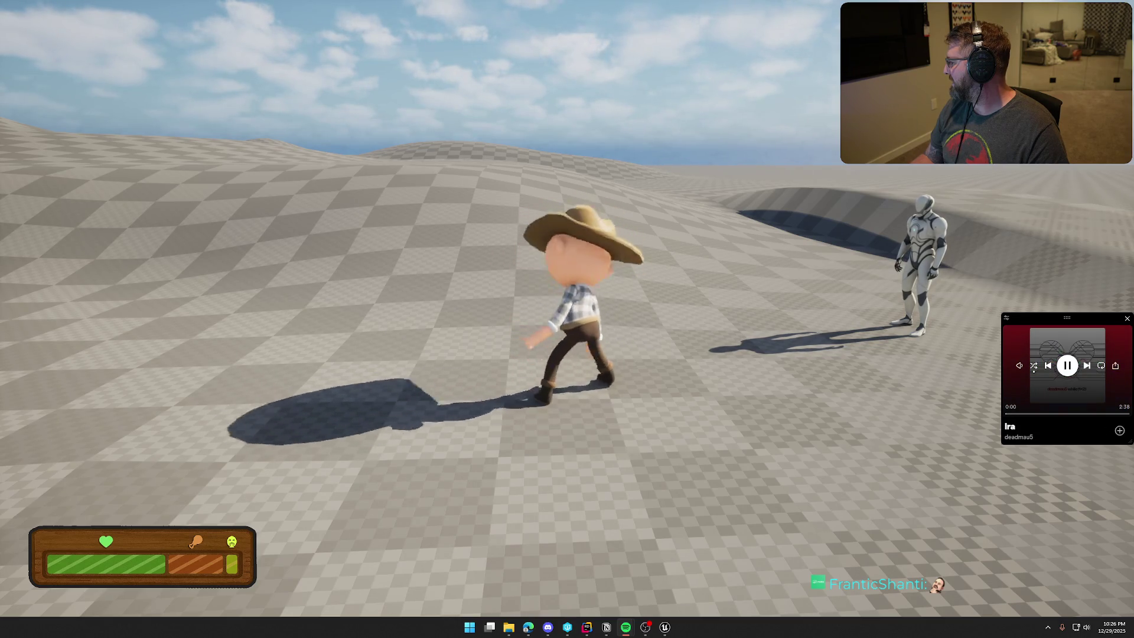
pyautogui.press('XF86AudioNext')
pyautogui.press('XF86AudioNext')
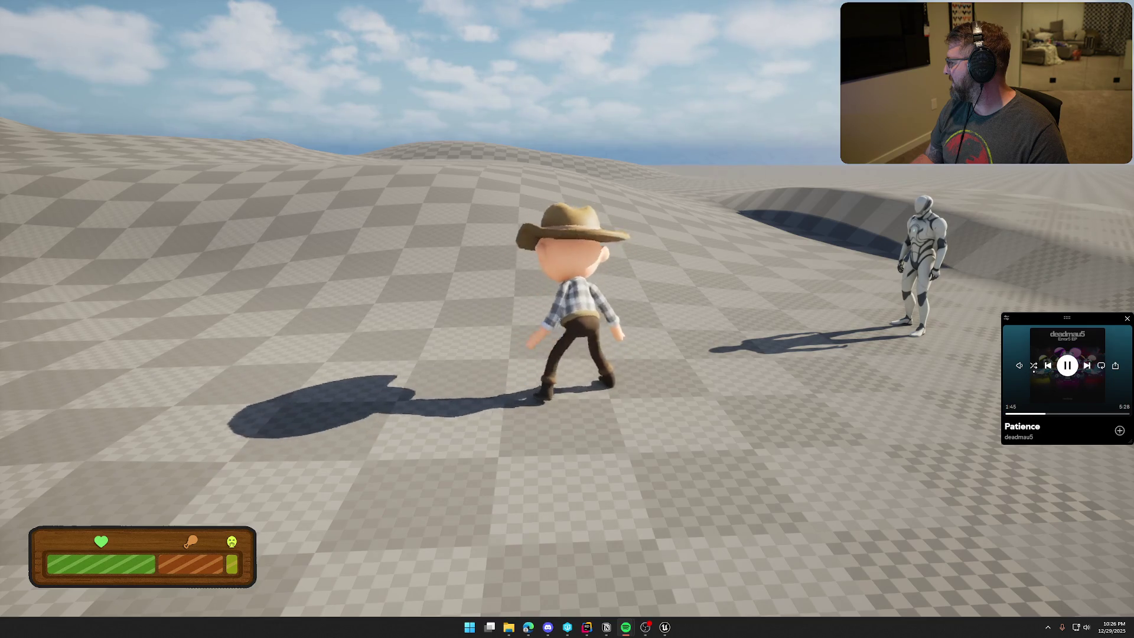
pyautogui.press('XF86AudioNext')
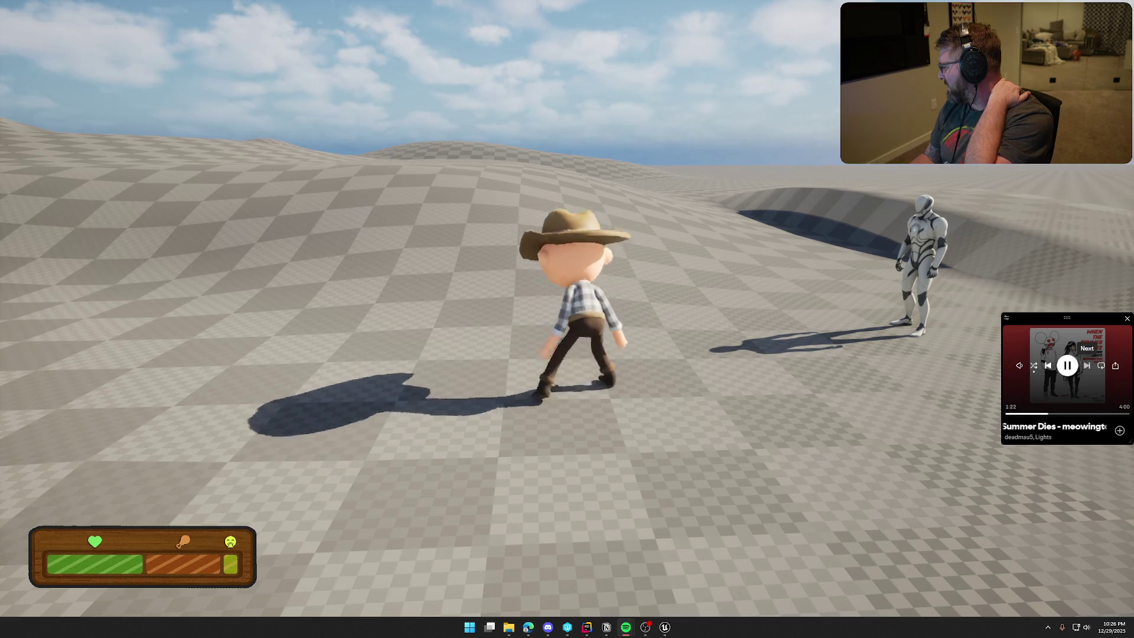
pyautogui.click(1086, 365)
pyautogui.click(1086, 365)
pyautogui.click(1087, 365)
pyautogui.click(1087, 365)
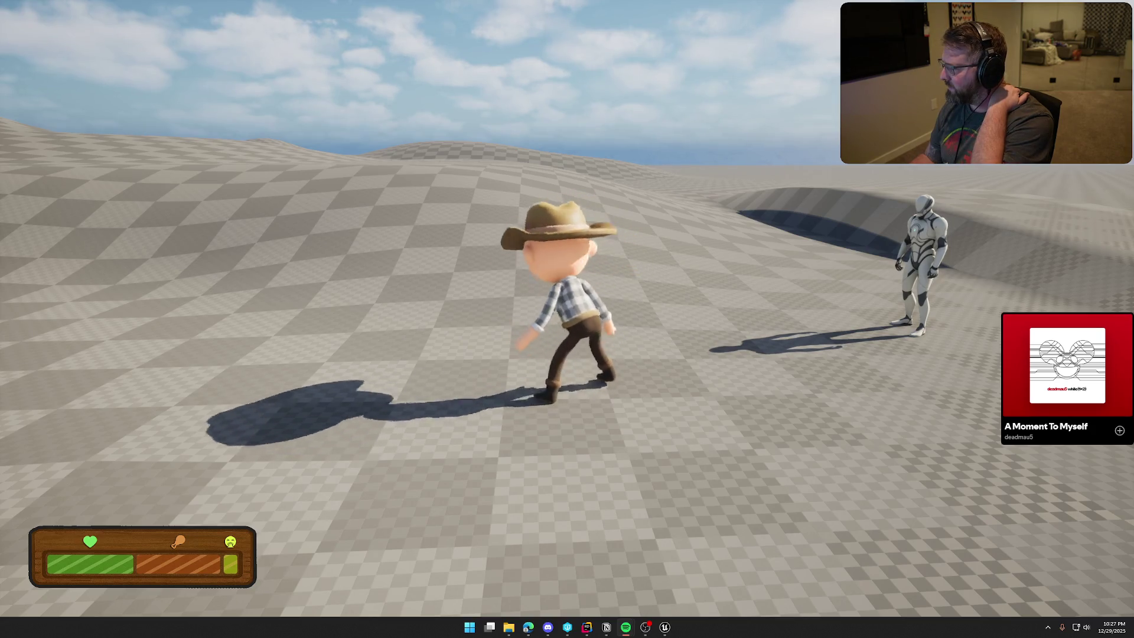
pyautogui.press('XF86AudioNext')
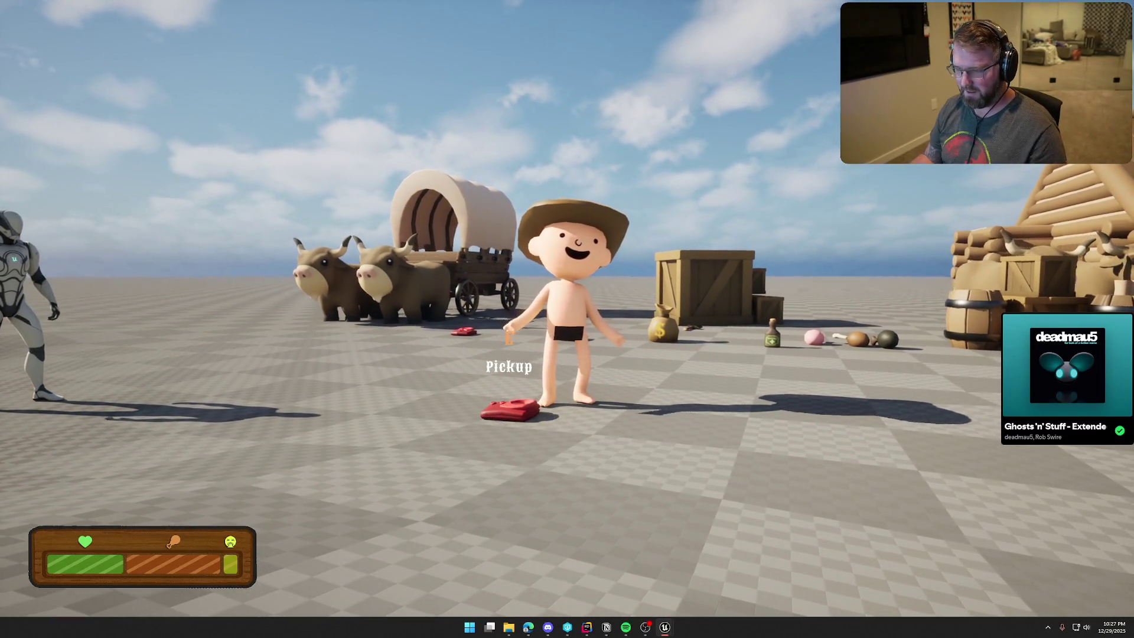
# - Walk away from the red shirt and climb onto the crate by the cabin
pyautogui.press('s')
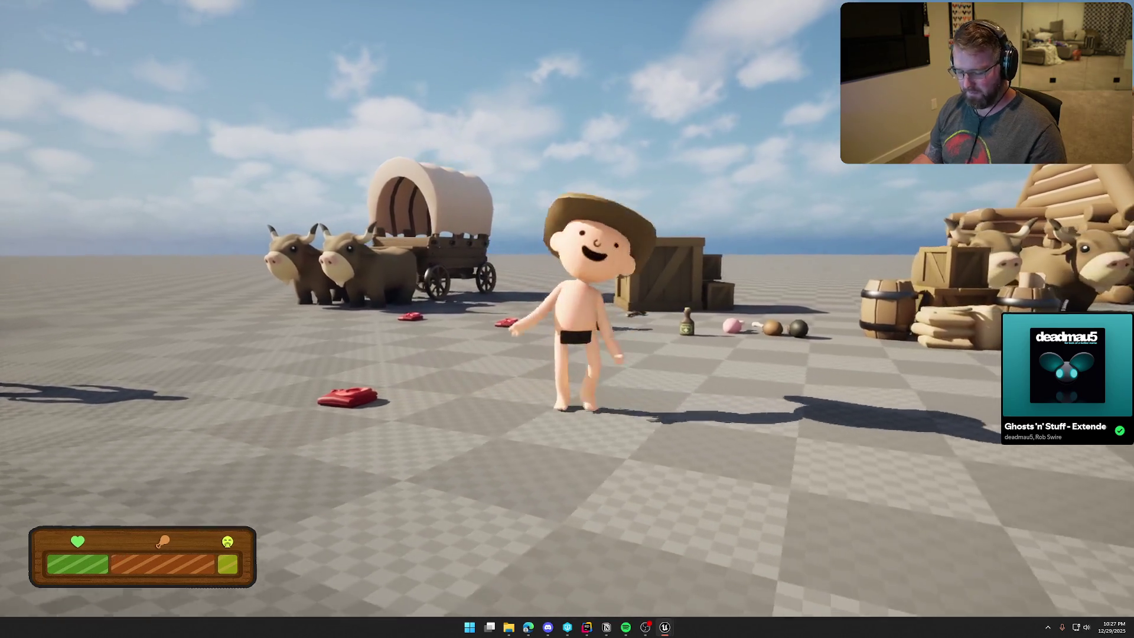
pyautogui.press('w')
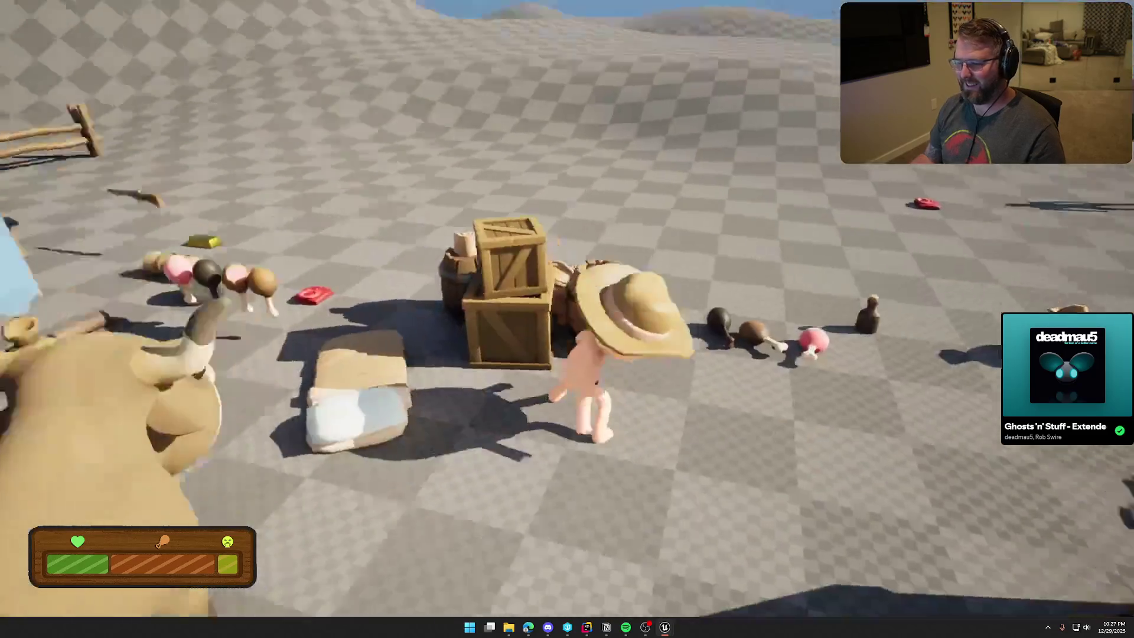
pyautogui.press('w')
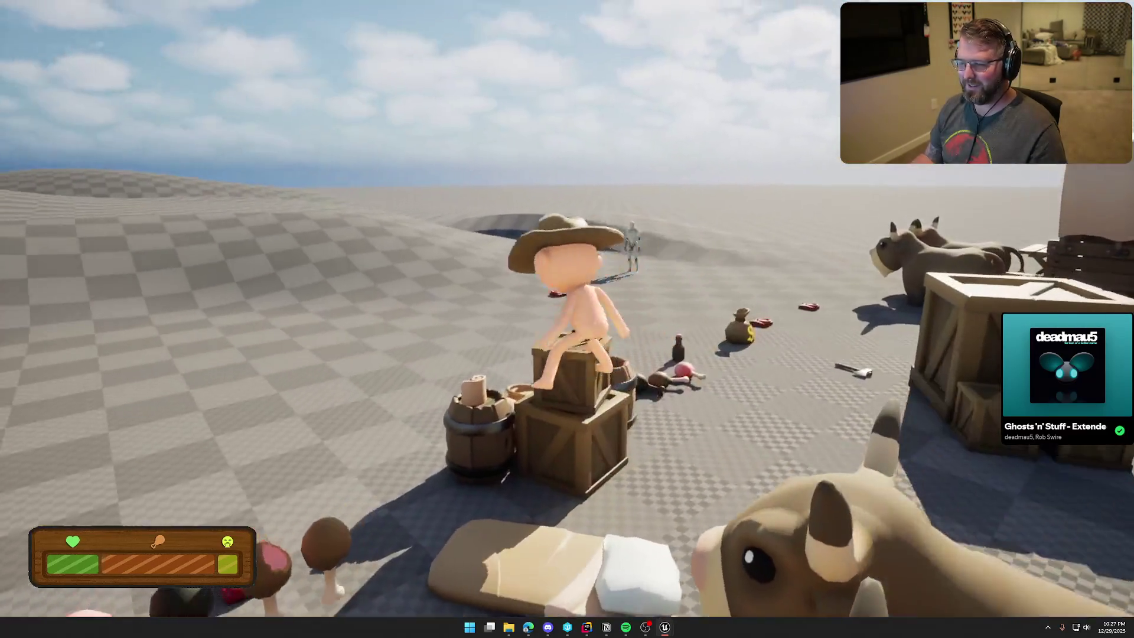
pyautogui.press('w')
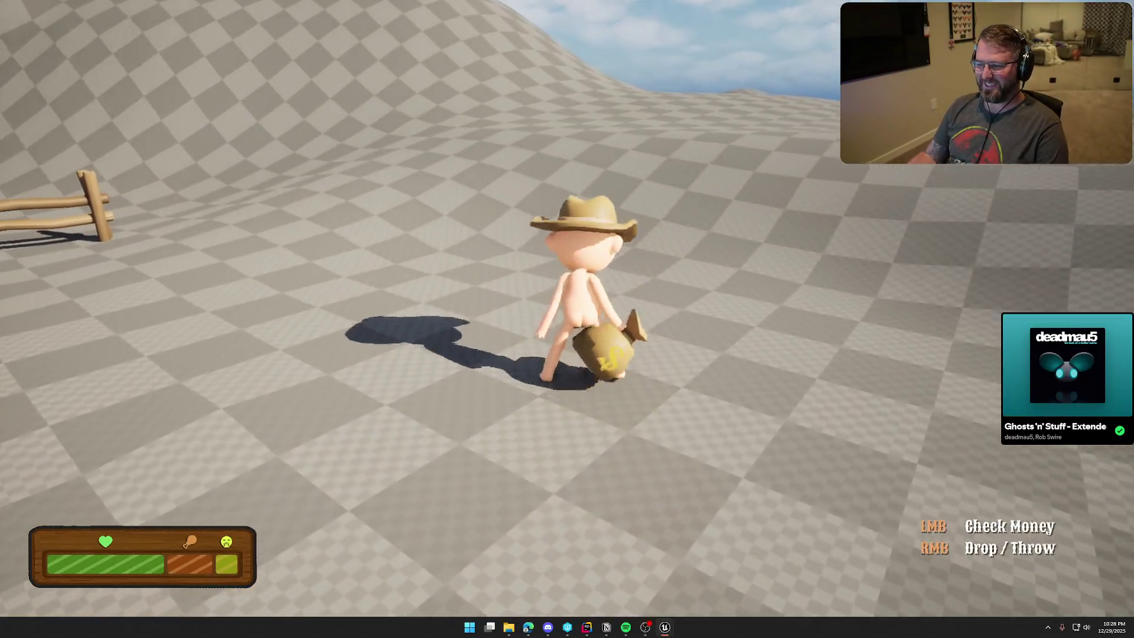
# - Carry the money bag around the village, past the wagon, log cabin and NPCs
pyautogui.press('w')
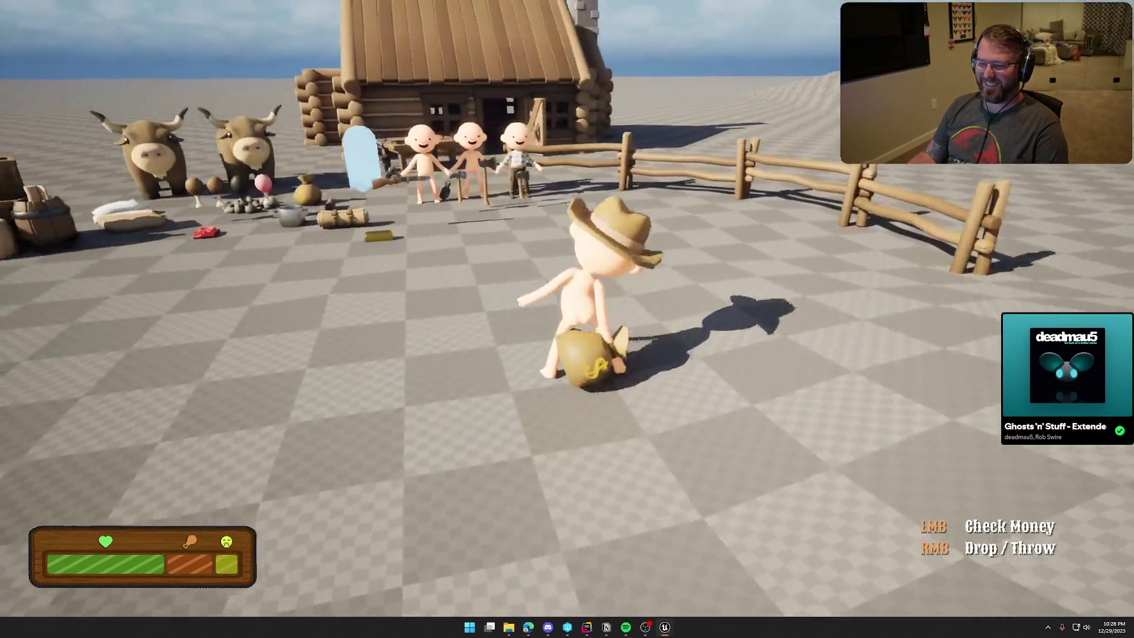
pyautogui.press('w')
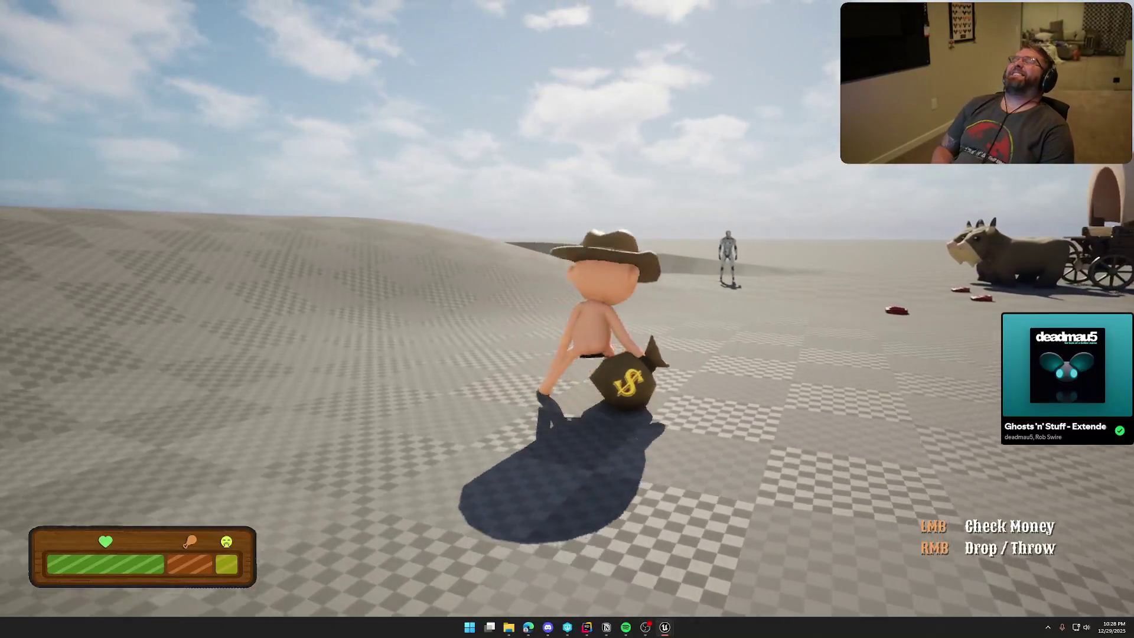
pyautogui.press('w')
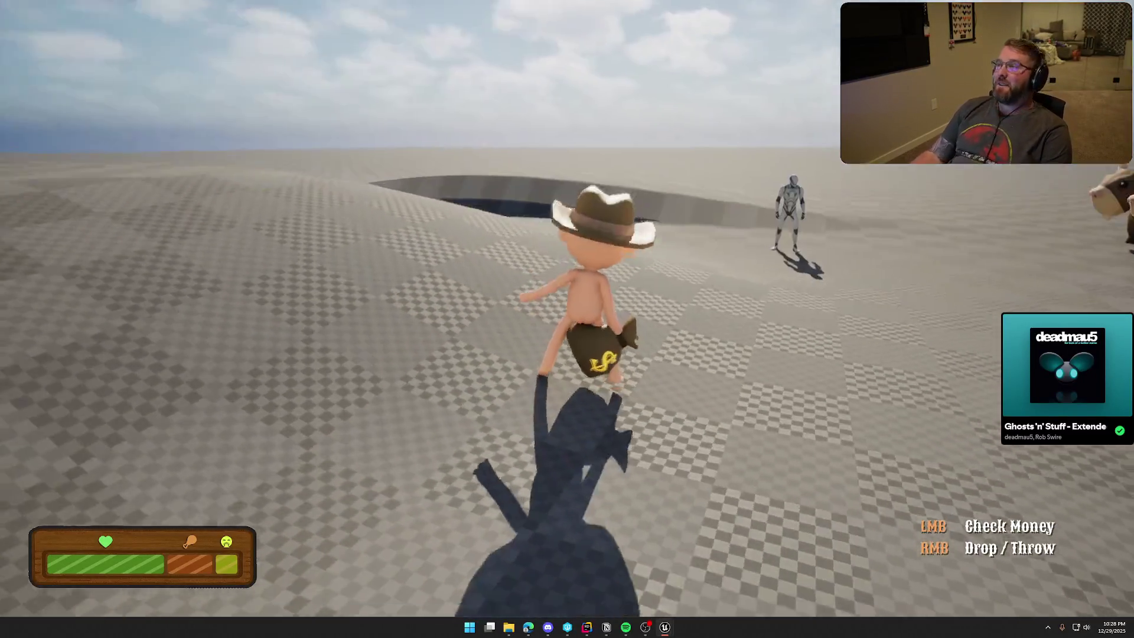
pyautogui.press('w')
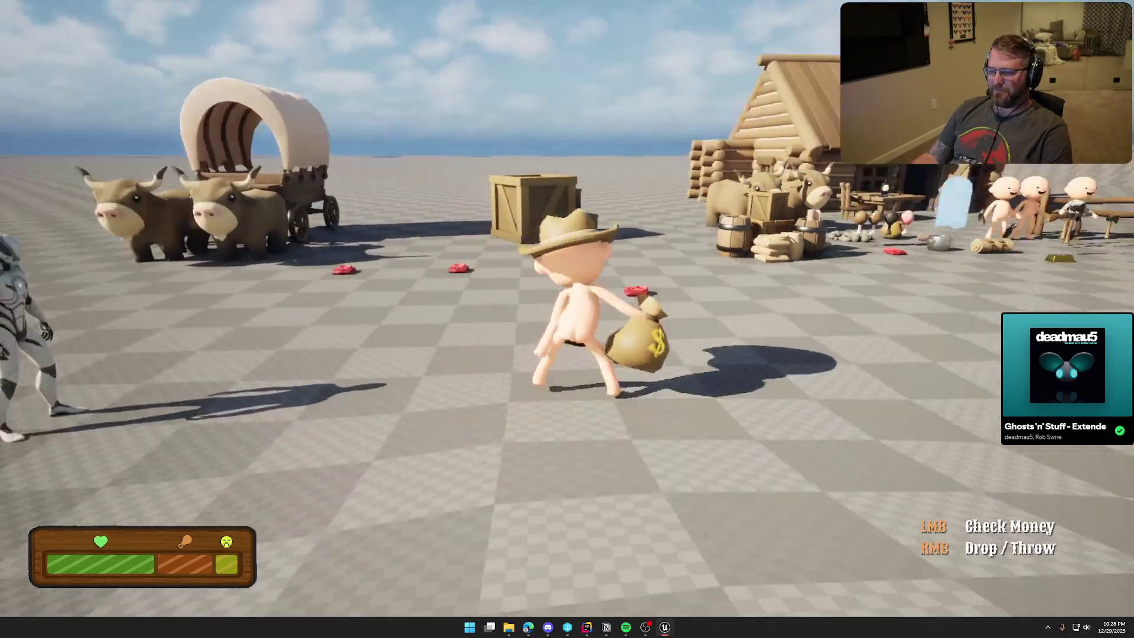
pyautogui.press('w')
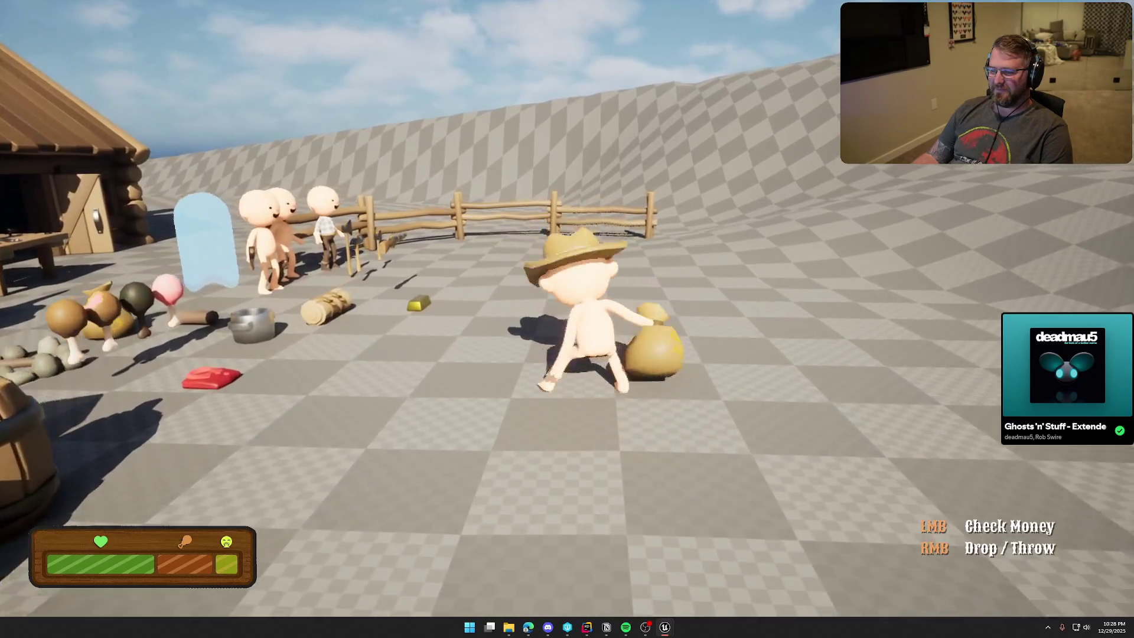
pyautogui.press('w')
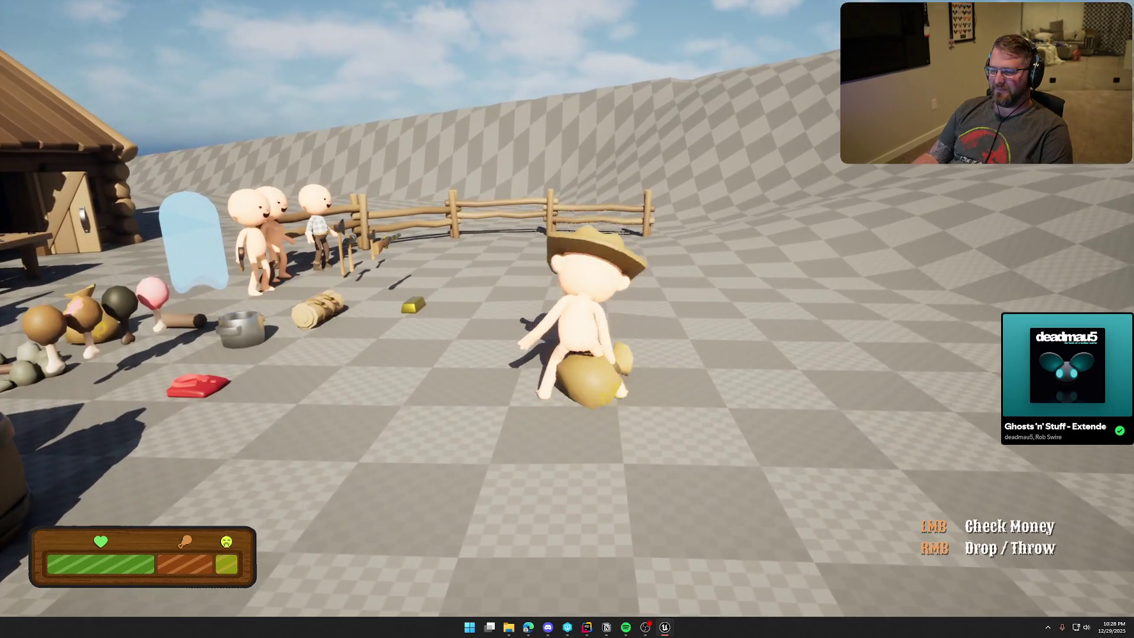
pyautogui.press('w')
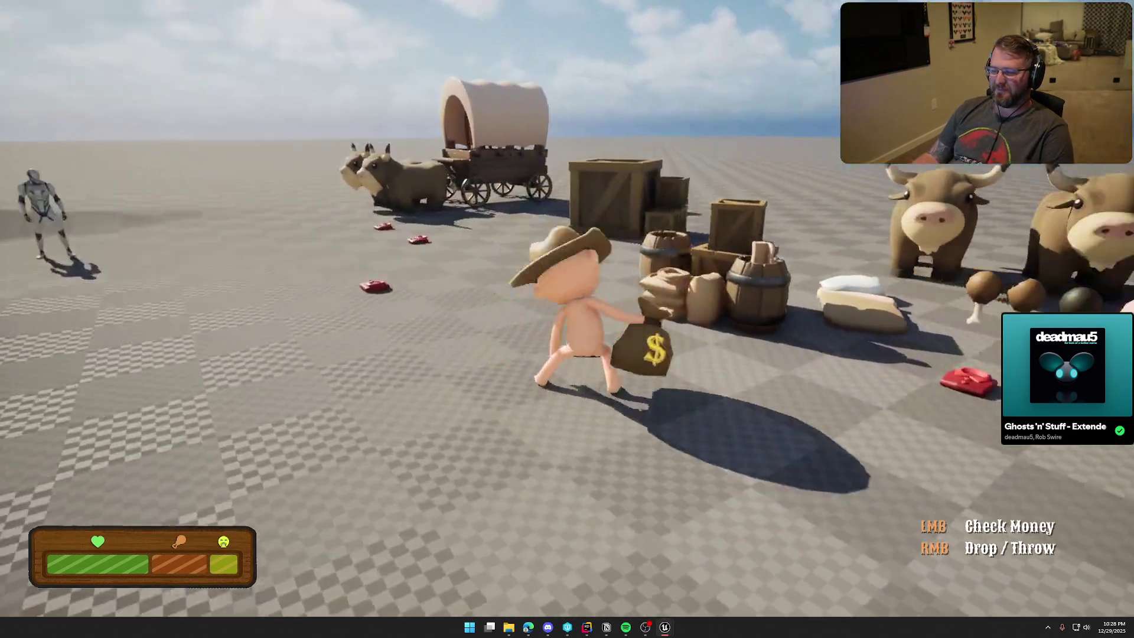
pyautogui.press('w')
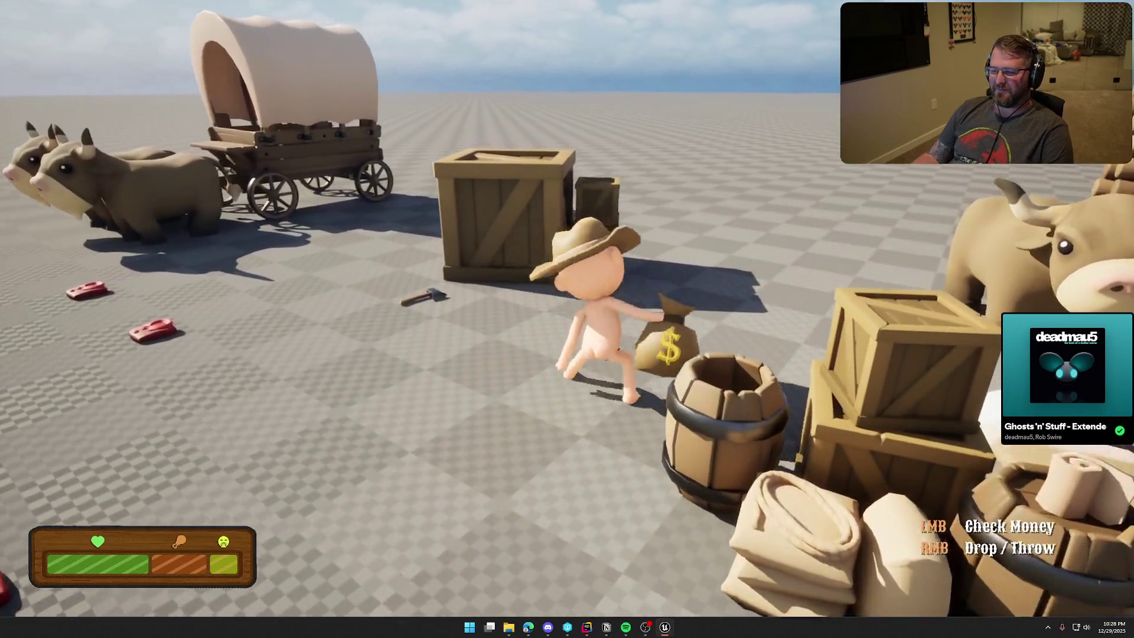
# - Pick up the hammer by the crates, jump onto the large crate, and end the session
pyautogui.press('e')
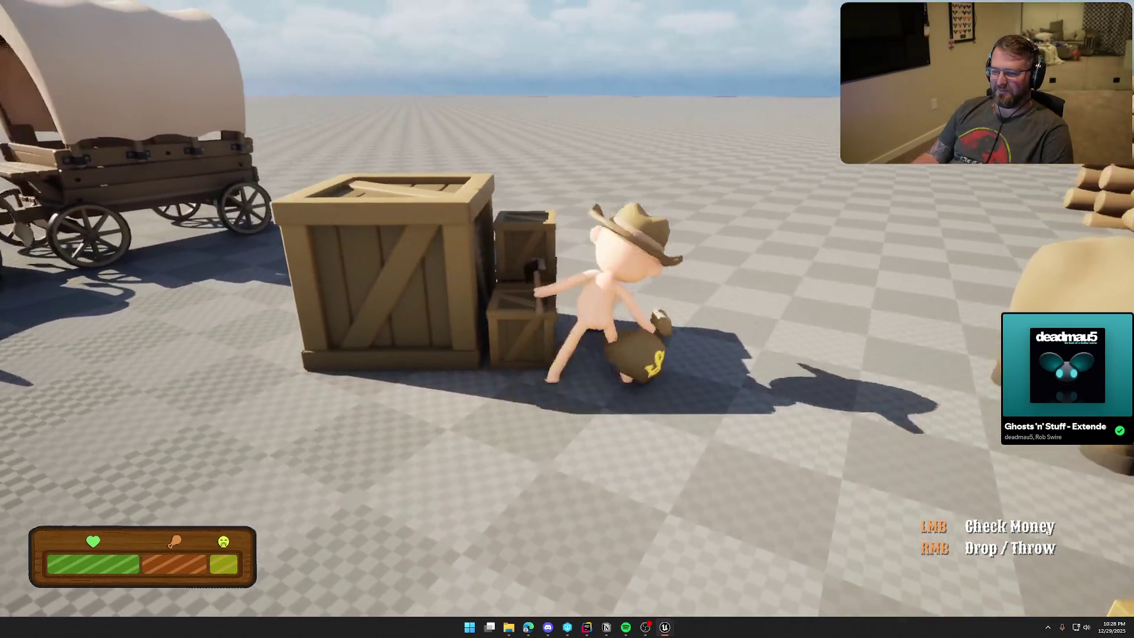
pyautogui.press('w')
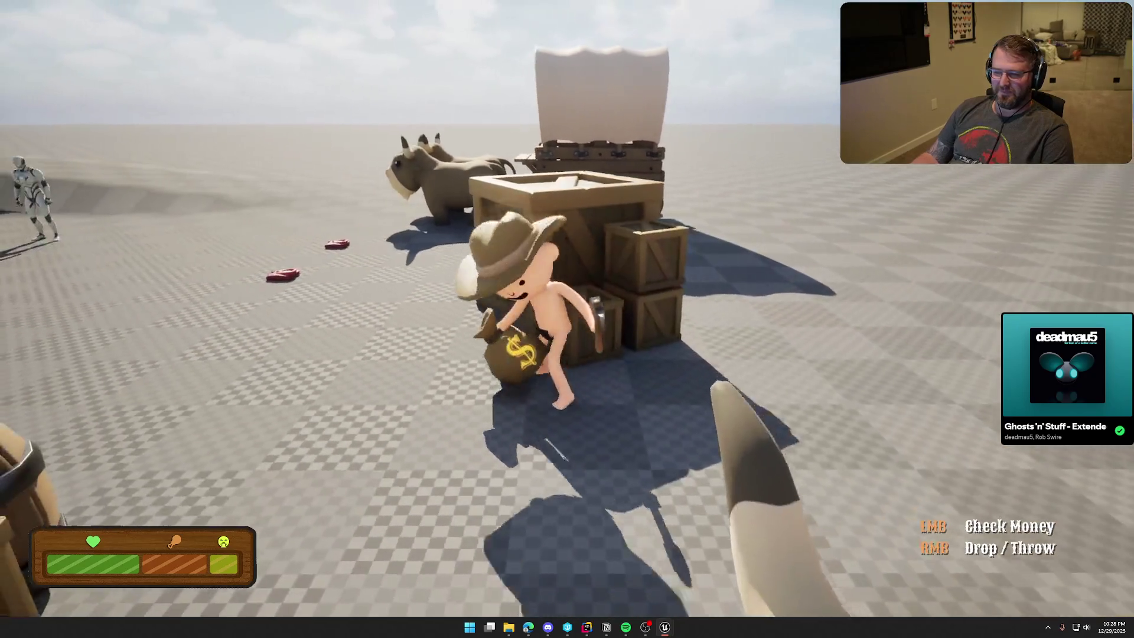
pyautogui.press('space')
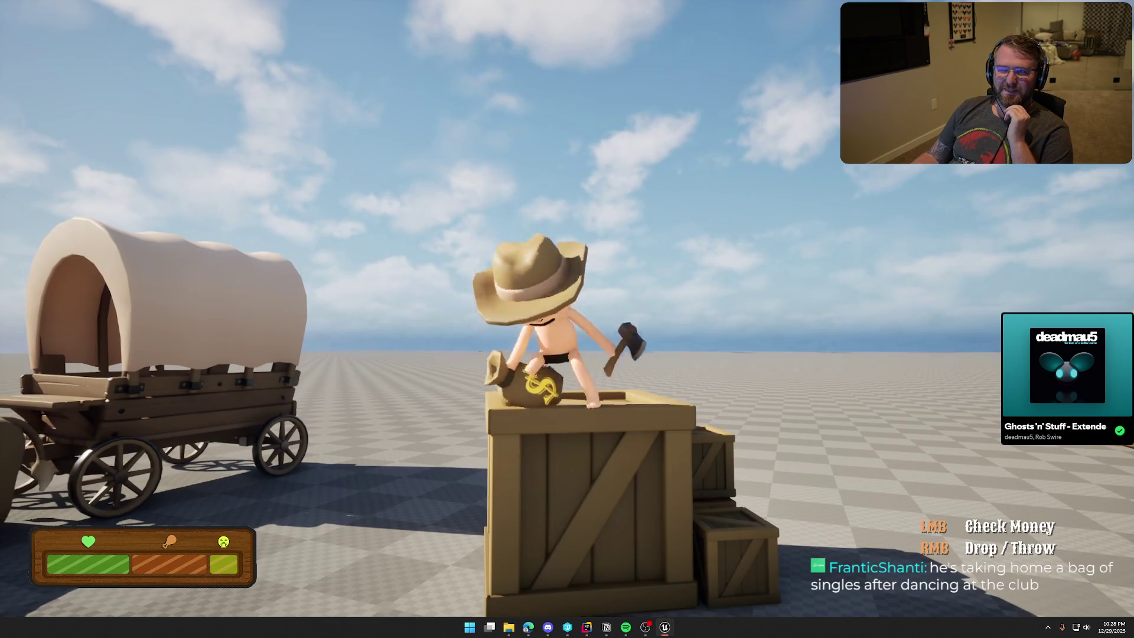
pyautogui.press('Escape')
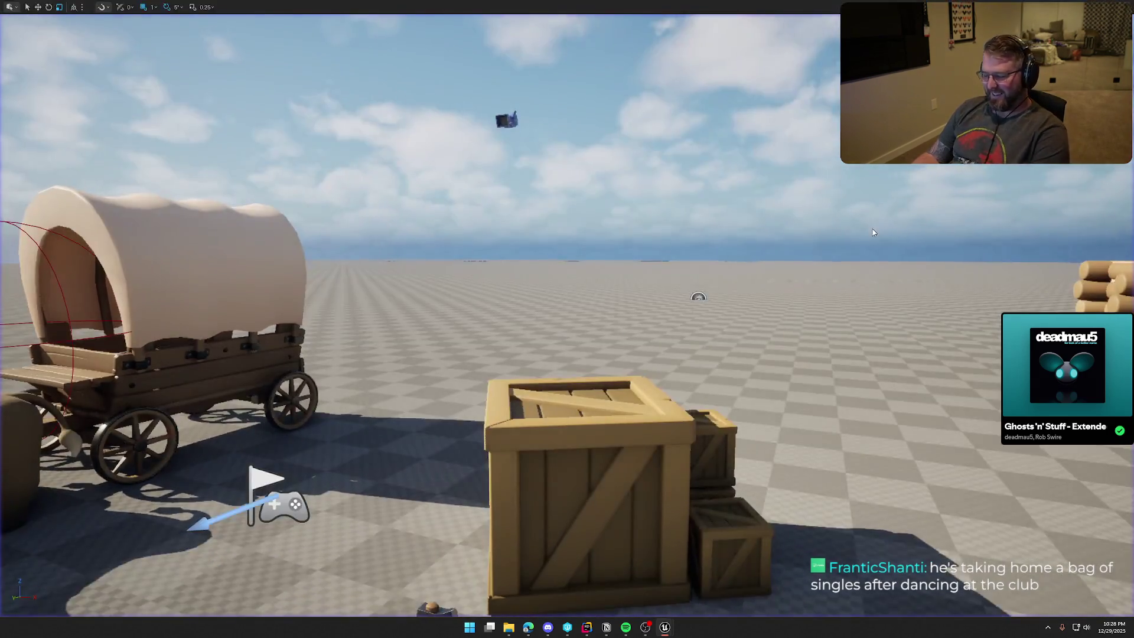
# - Set the Dancing animation's Rate Scale to 2, save it, and play GameWorld
pyautogui.click(368, 17)
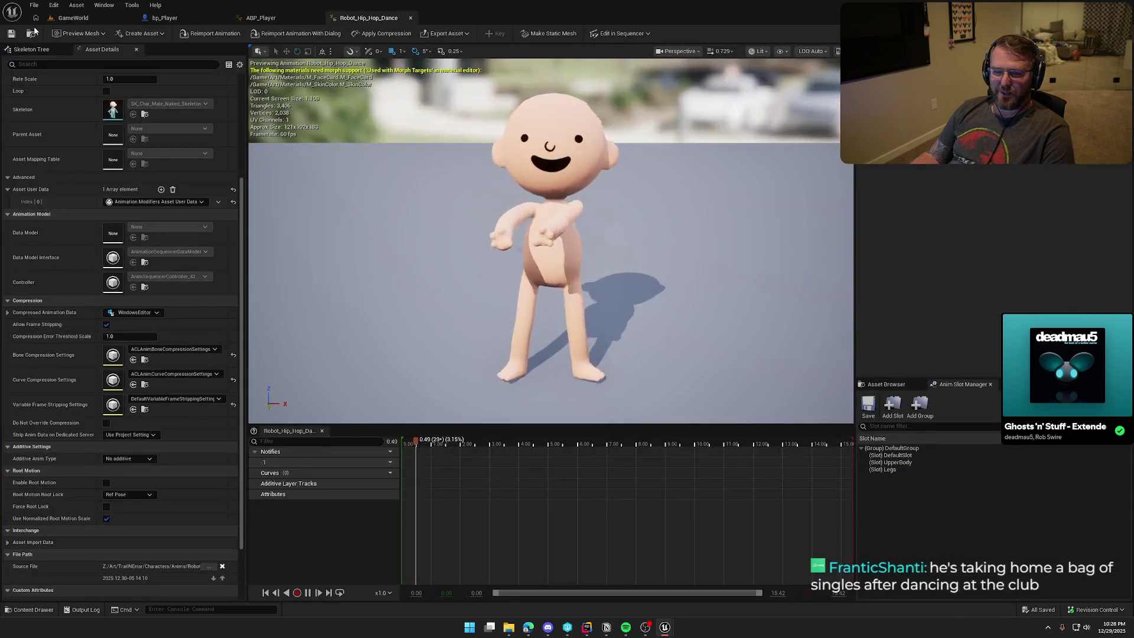
pyautogui.hotkey('ctrl', 'space')
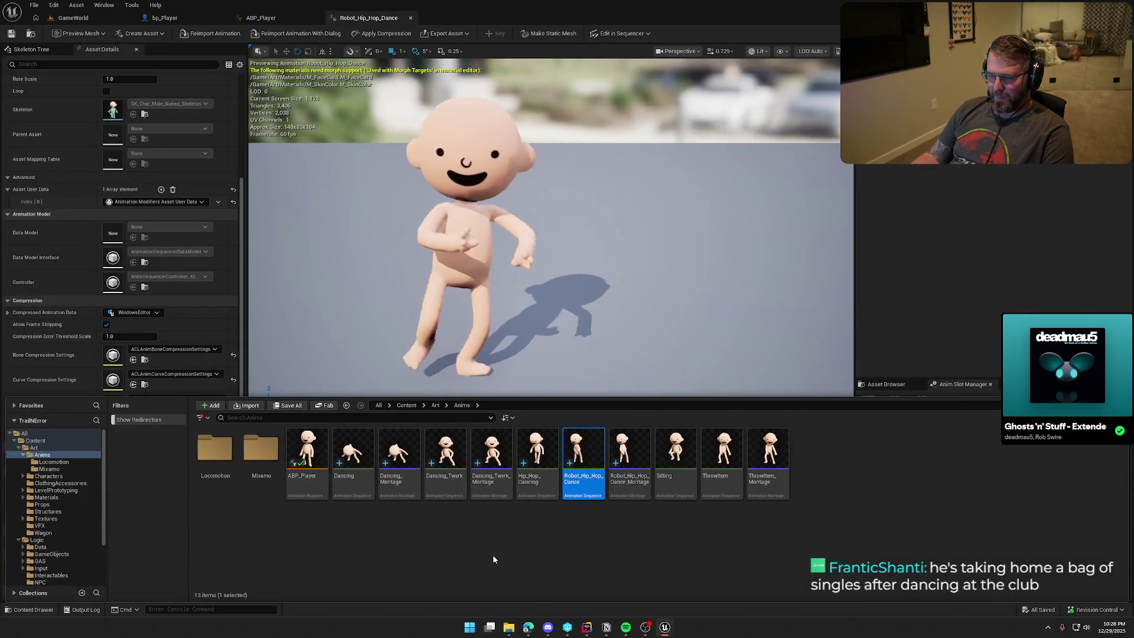
pyautogui.doubleClick(353, 451)
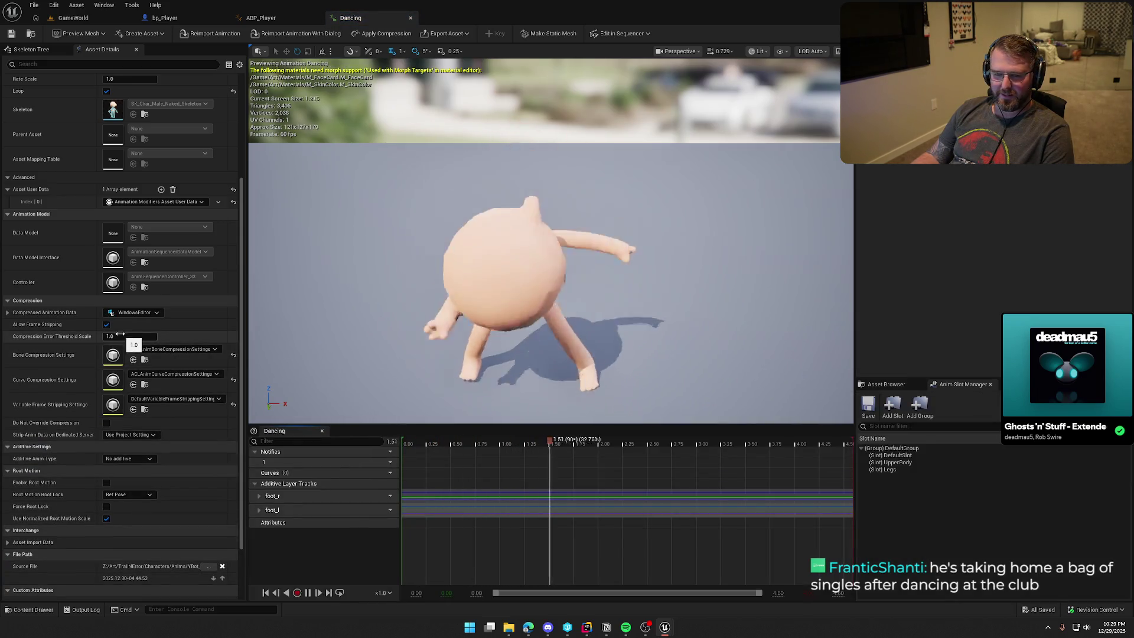
pyautogui.scroll(-2, 87, 415)
pyautogui.scroll(8, 86, 417)
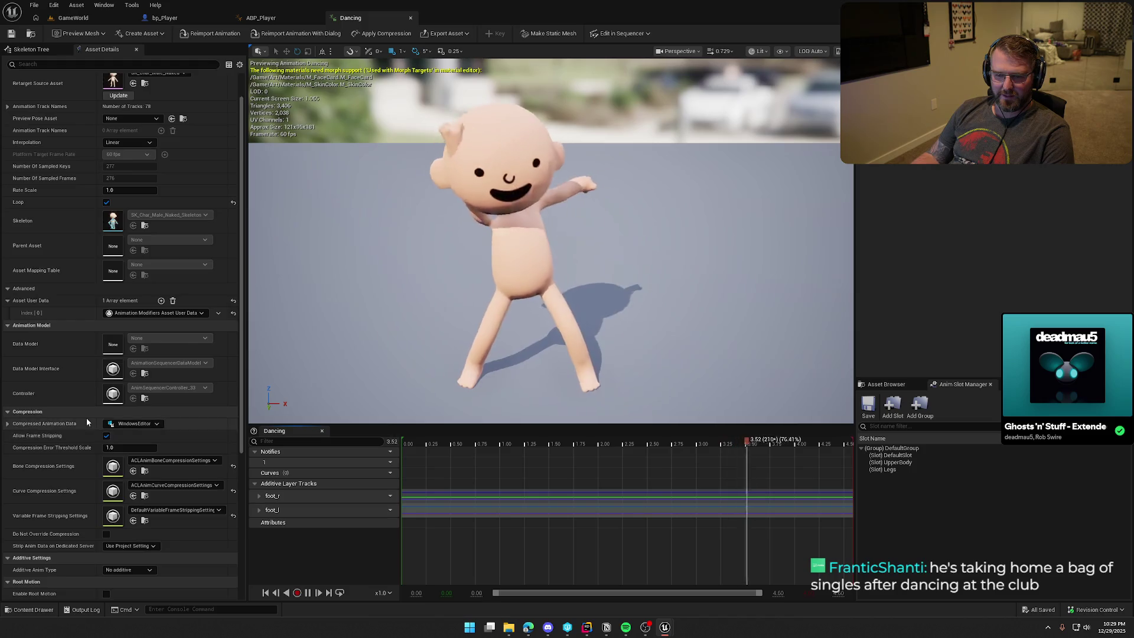
pyautogui.click(118, 220)
pyautogui.write('2')
pyautogui.press('Return')
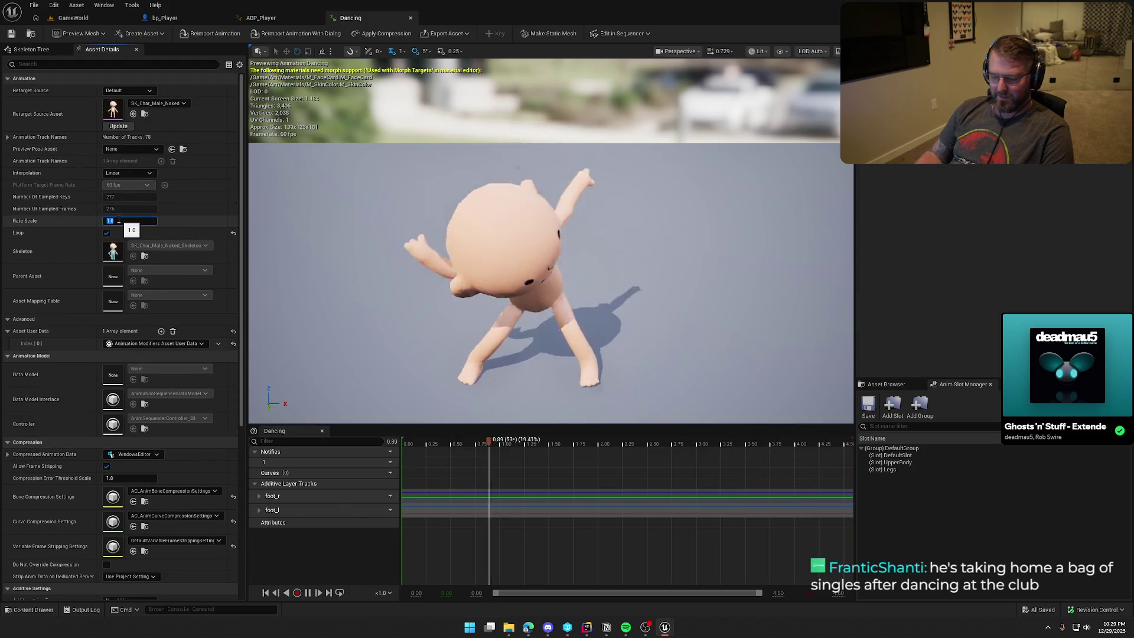
pyautogui.hotkey('ctrl', 's')
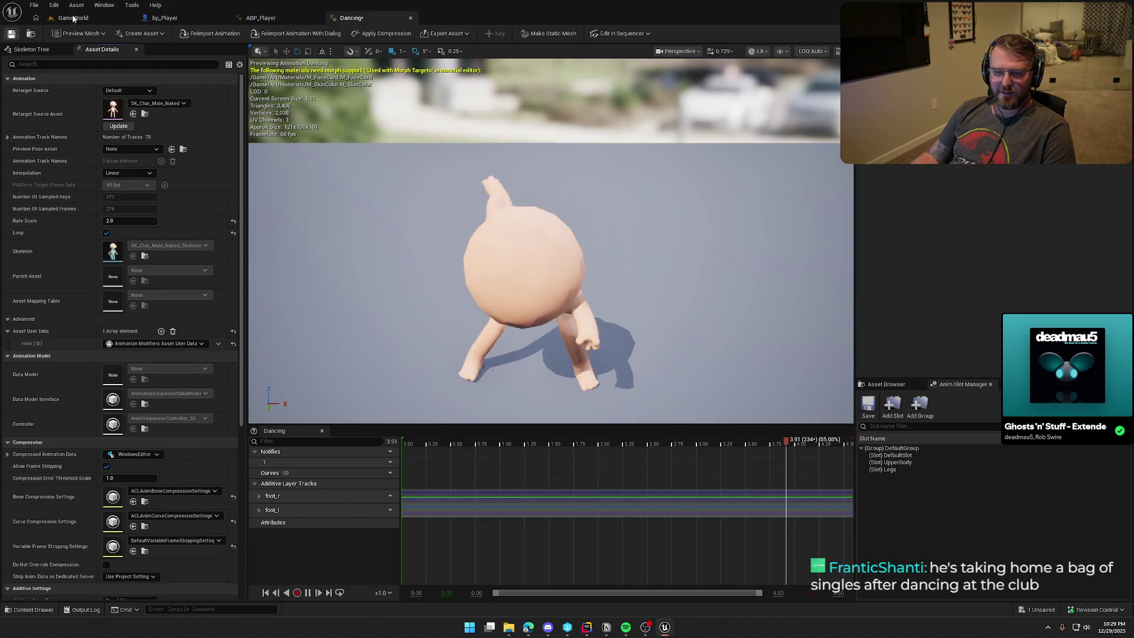
pyautogui.click(73, 18)
pyautogui.click(219, 33)
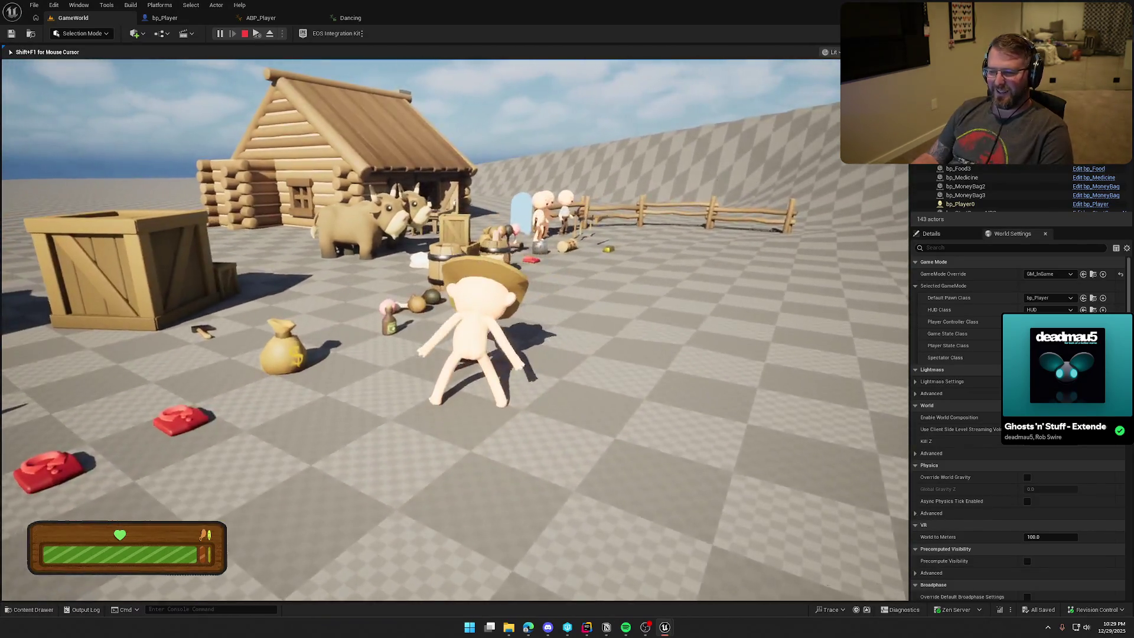
# - Stop the playtest and set Dancing_Montage's Rate Scale to 2.0
pyautogui.press('Escape')
pyautogui.hotkey('ctrl', 'space')
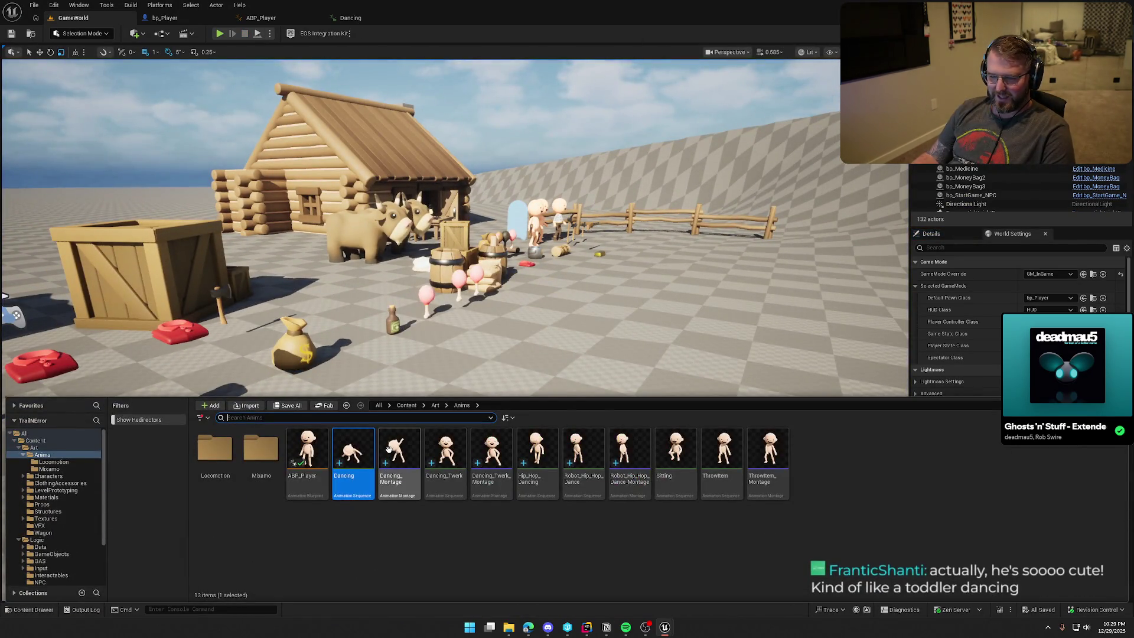
pyautogui.doubleClick(397, 451)
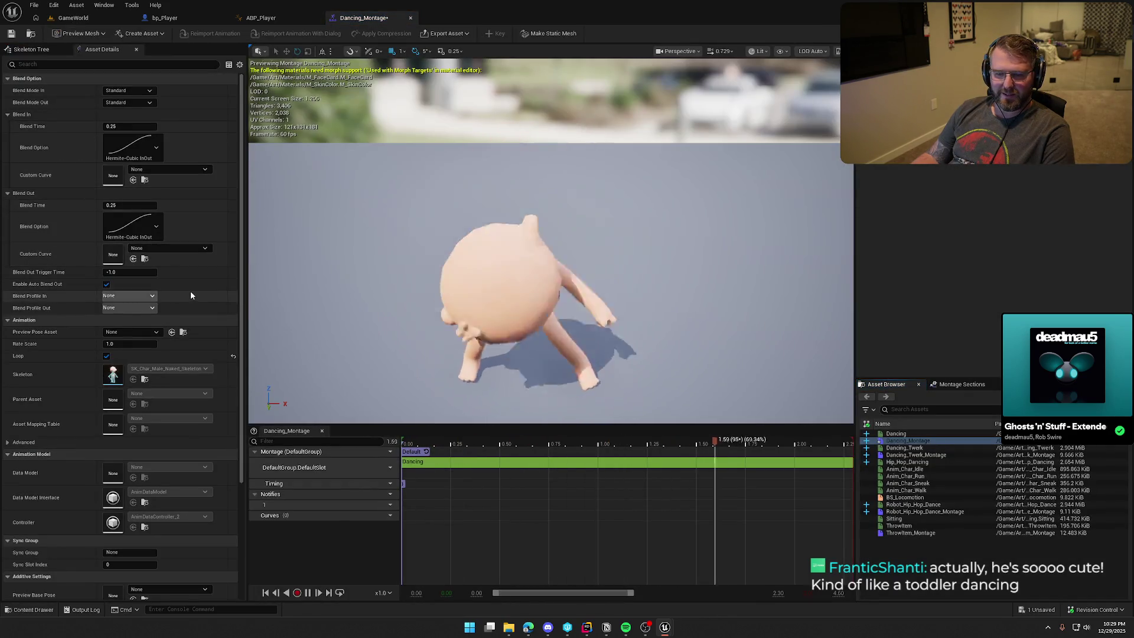
pyautogui.press('Return')
# - Reset the Dancing animation's Rate Scale to 1.0, then replay GameWorld and walk forward
pyautogui.hotkey('ctrl', 'space')
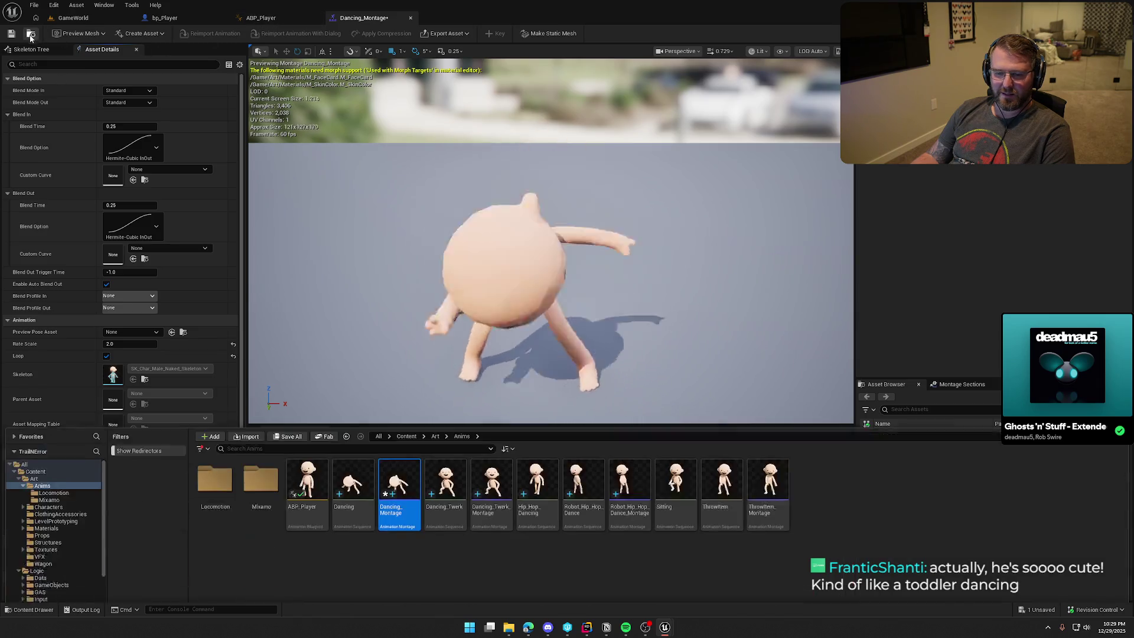
pyautogui.doubleClick(353, 454)
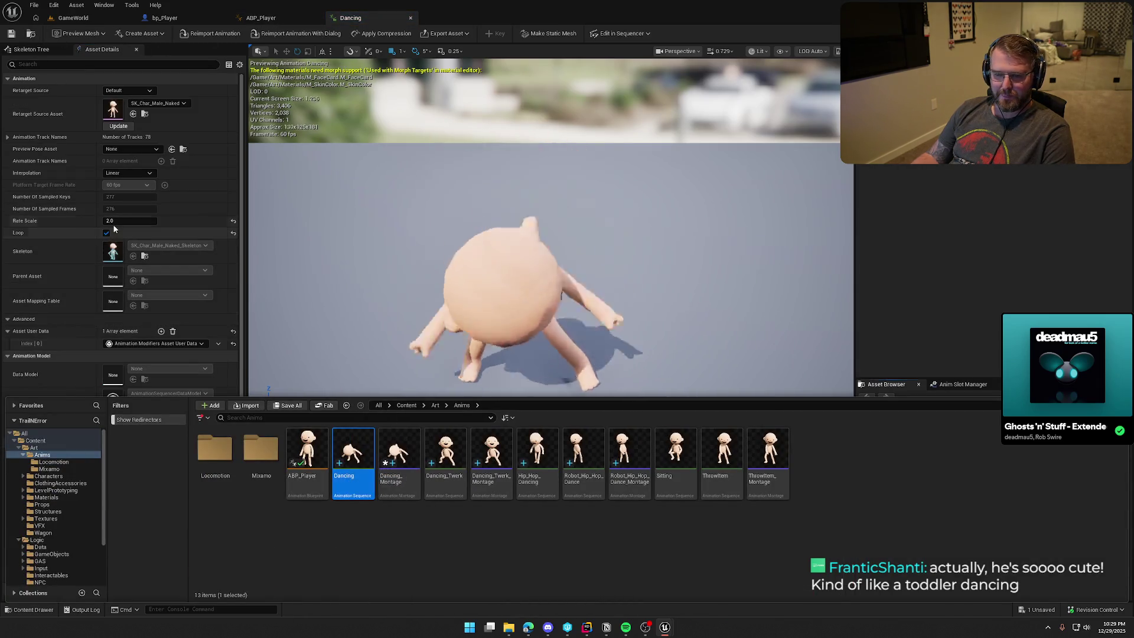
pyautogui.click(233, 221)
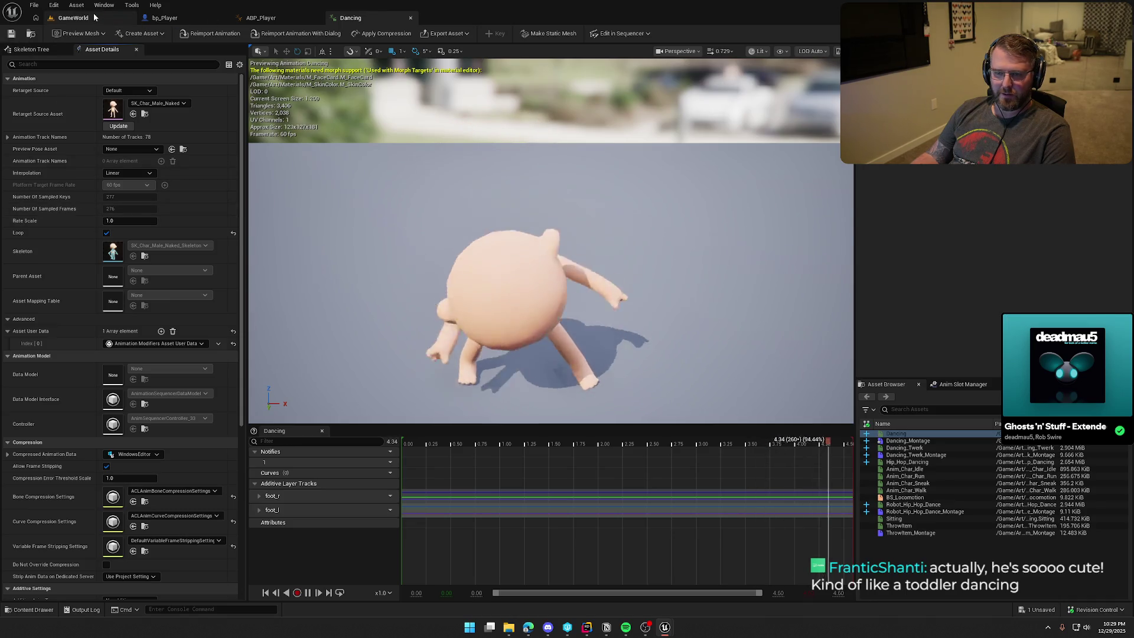
pyautogui.click(130, 19)
pyautogui.click(220, 34)
pyautogui.press('w')
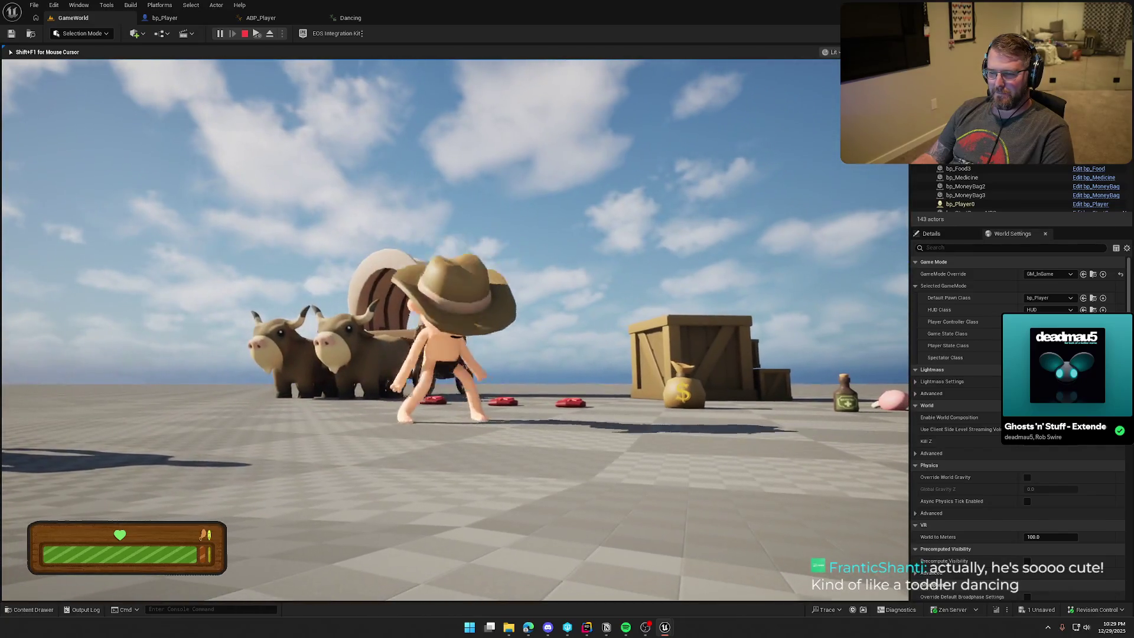
# - Walk the character toward the robot watching the faster dance, then stop with Shift+F1
pyautogui.press('w')
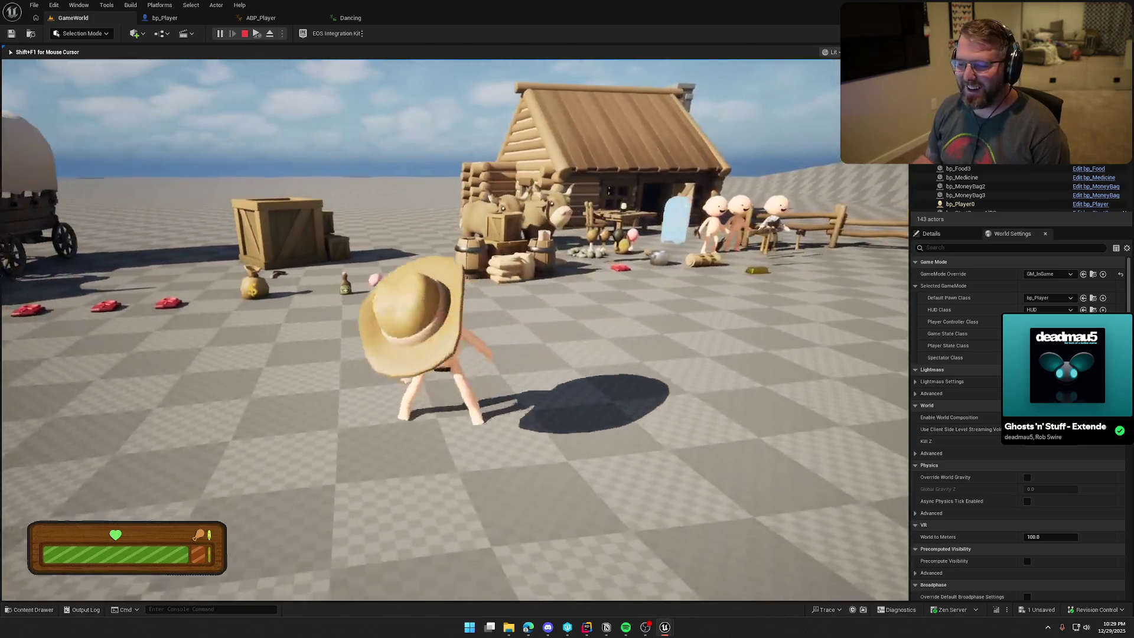
pyautogui.hotkey('shift', 'F1')
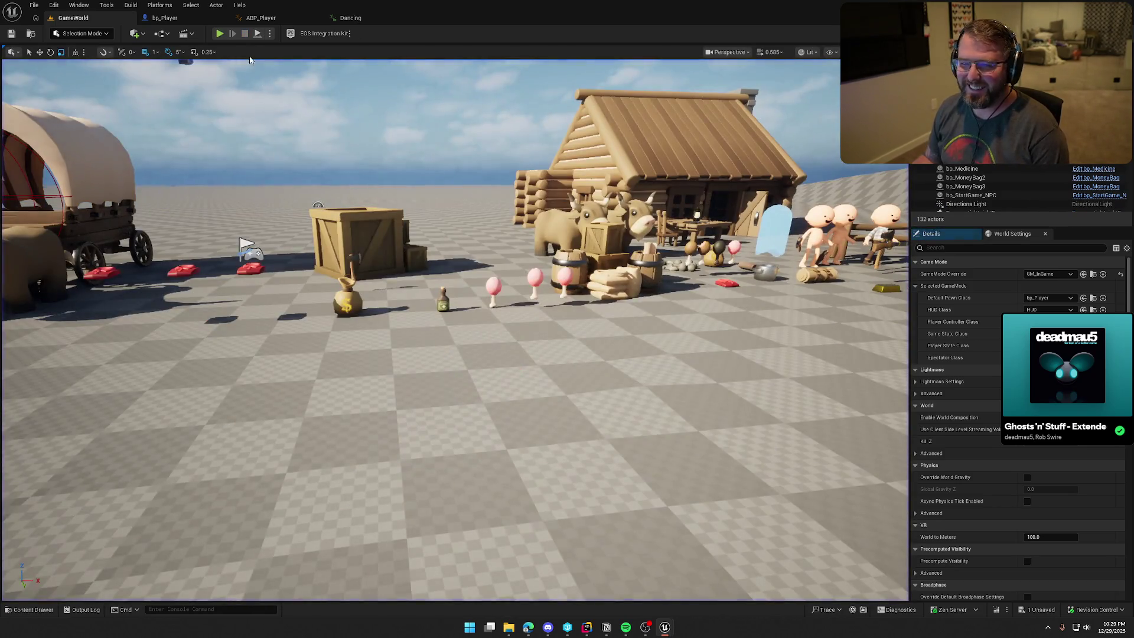
# - Open Dancing_Montage from the Content Drawer and save its changes
pyautogui.click(351, 18)
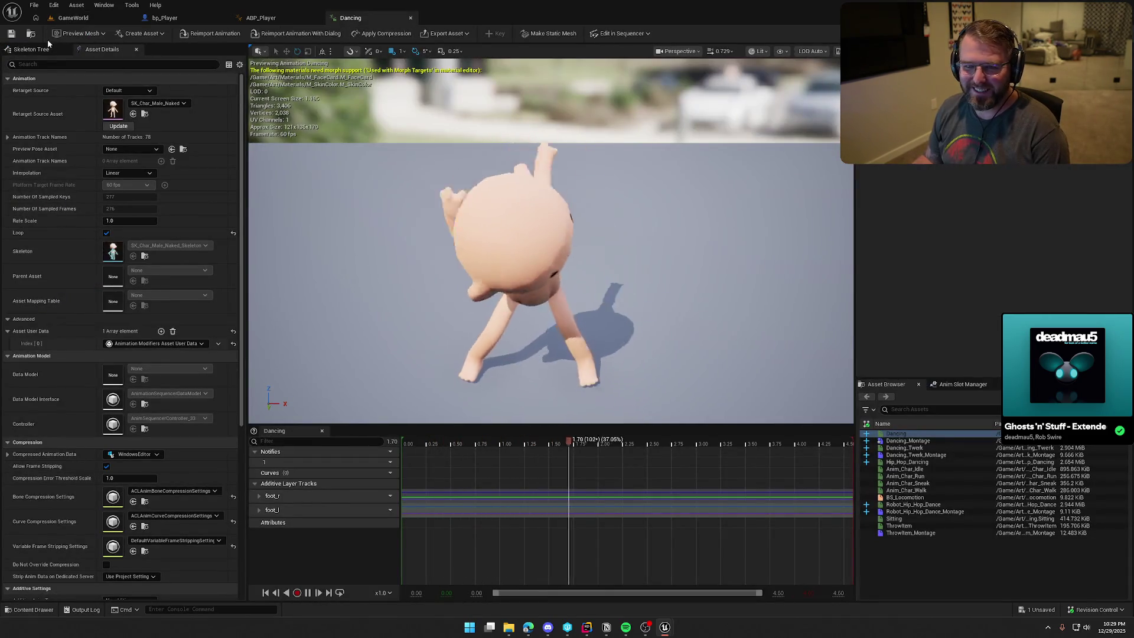
pyautogui.hotkey('ctrl', 'space')
pyautogui.doubleClick(398, 461)
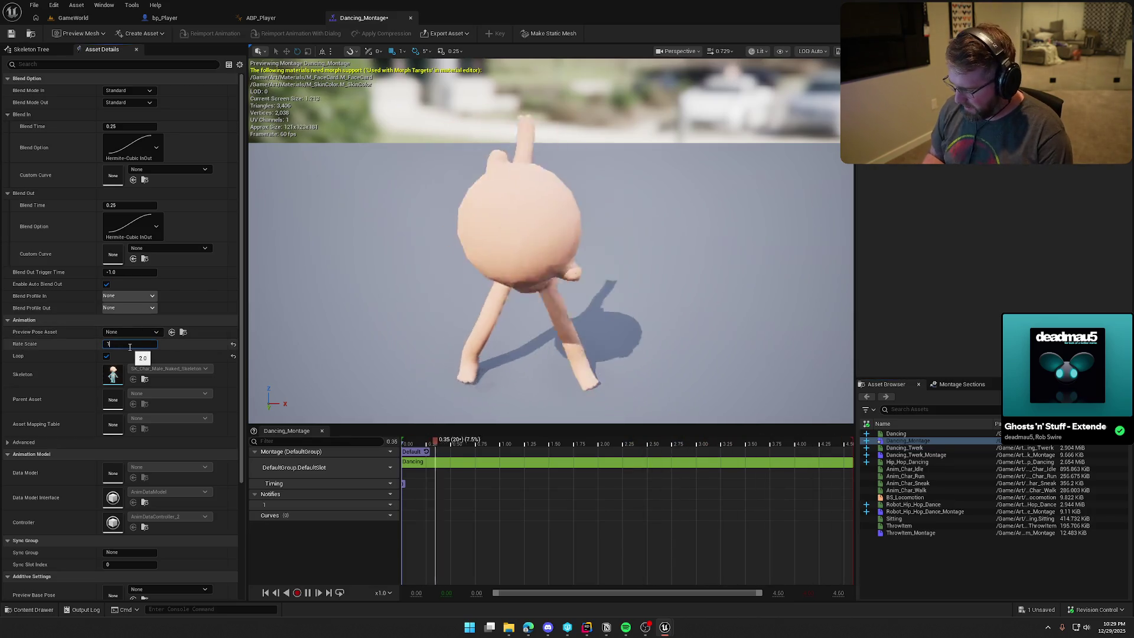
pyautogui.click(12, 34)
# - Playtest the dance fullscreen in GameWorld with Alt+P, then return to the montage editor
pyautogui.click(77, 19)
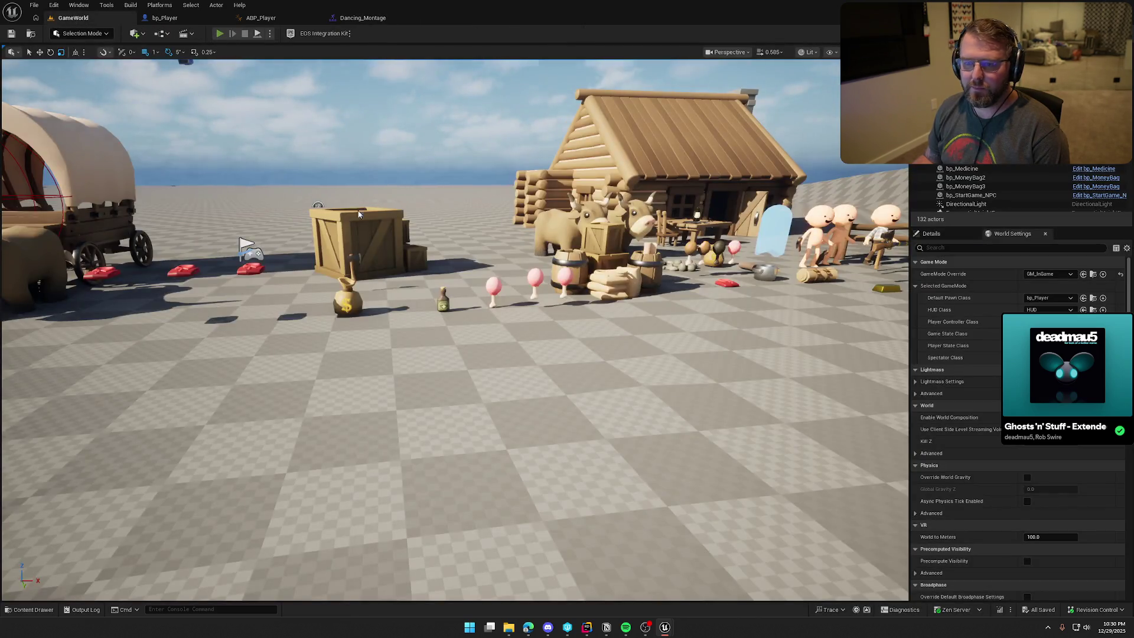
pyautogui.hotkey('alt', 'p')
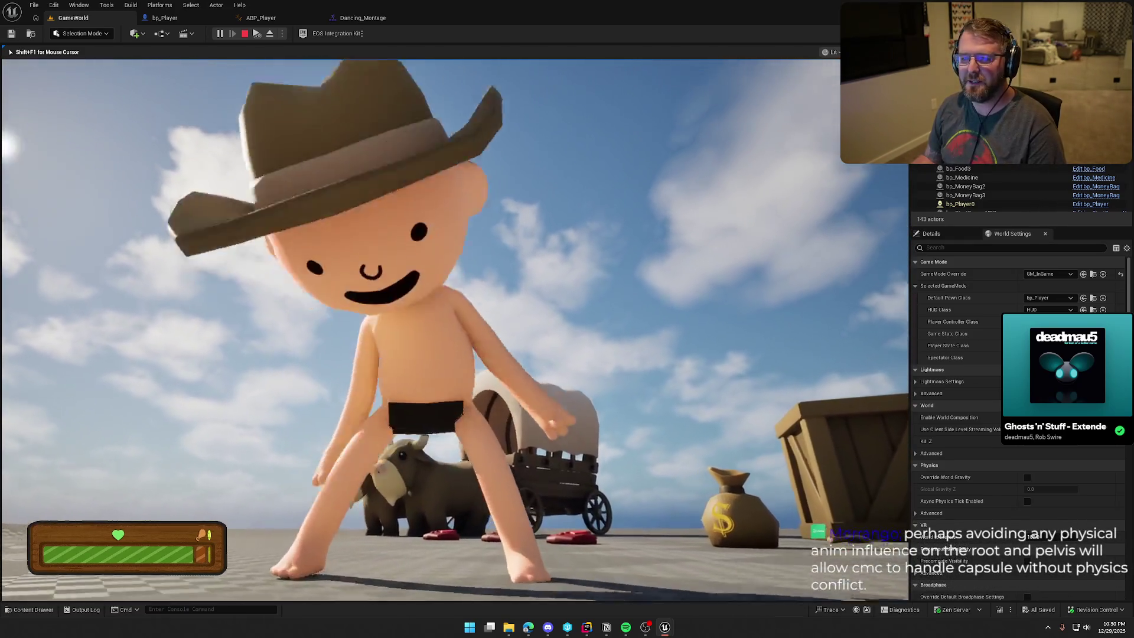
pyautogui.press('F11')
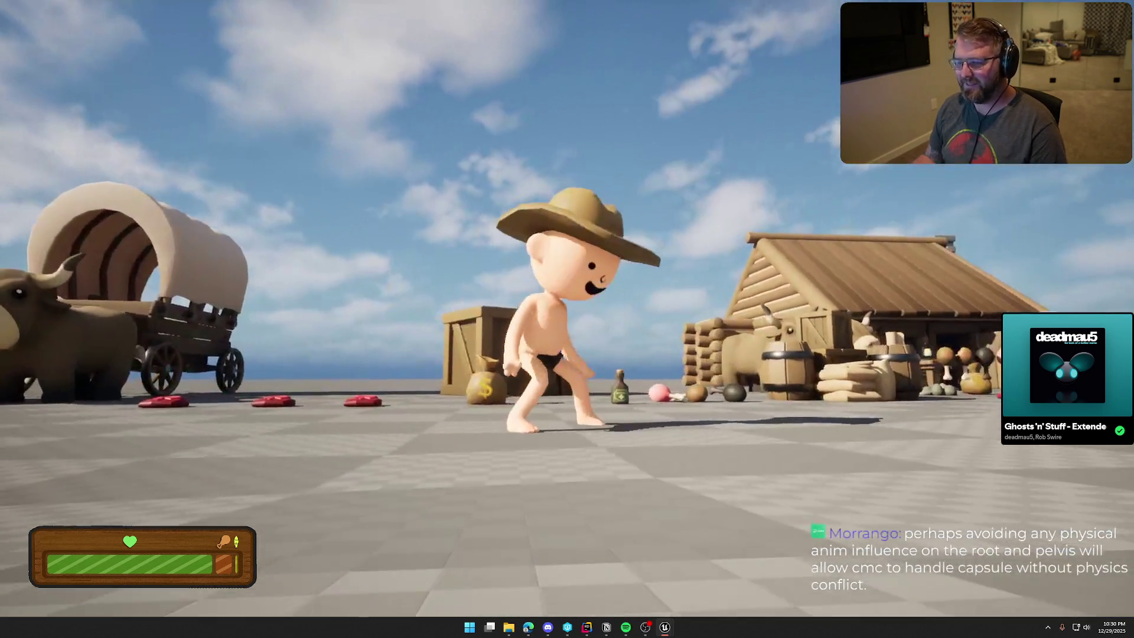
pyautogui.press('w')
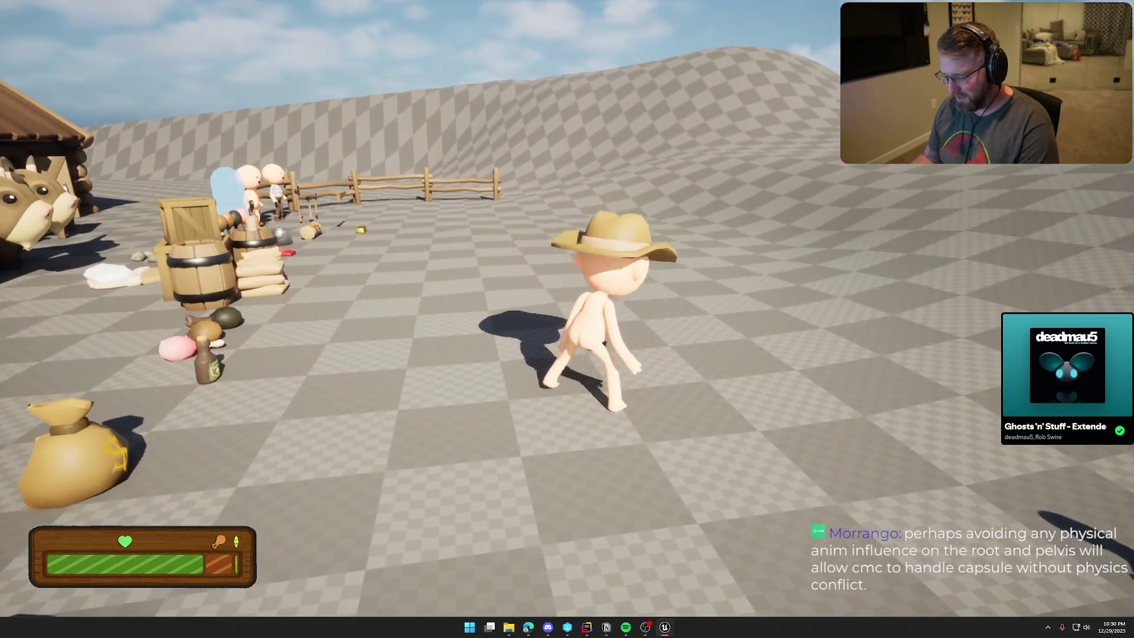
pyautogui.press('Escape')
pyautogui.click(361, 18)
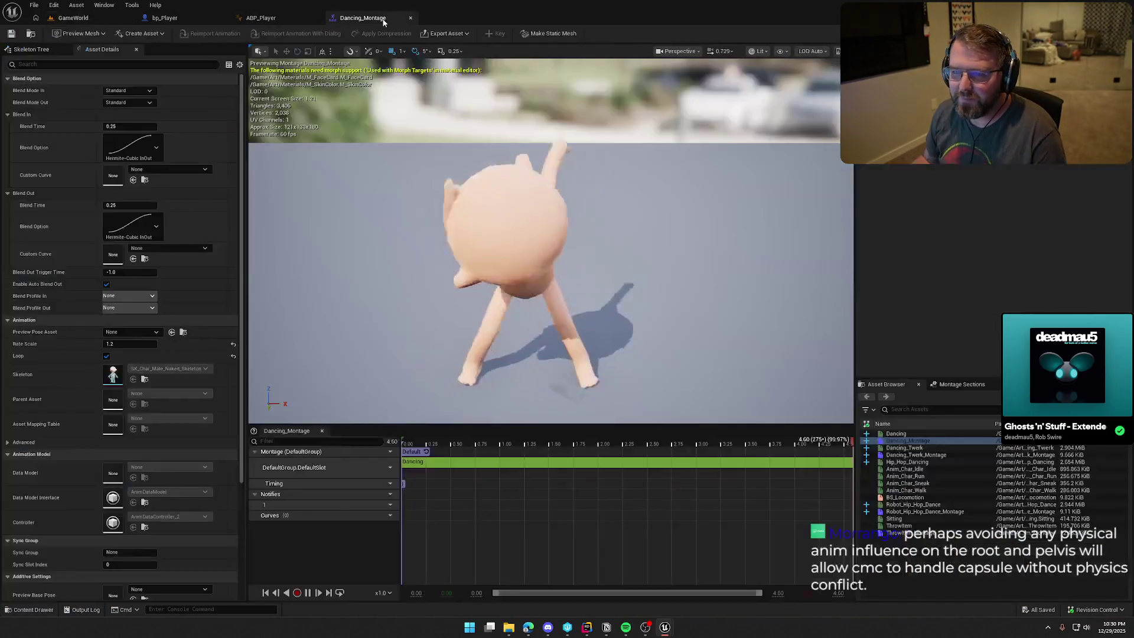
# - In bp_Player's graph, move the Mesh and Get Anim Instance nodes further left
pyautogui.click(198, 15)
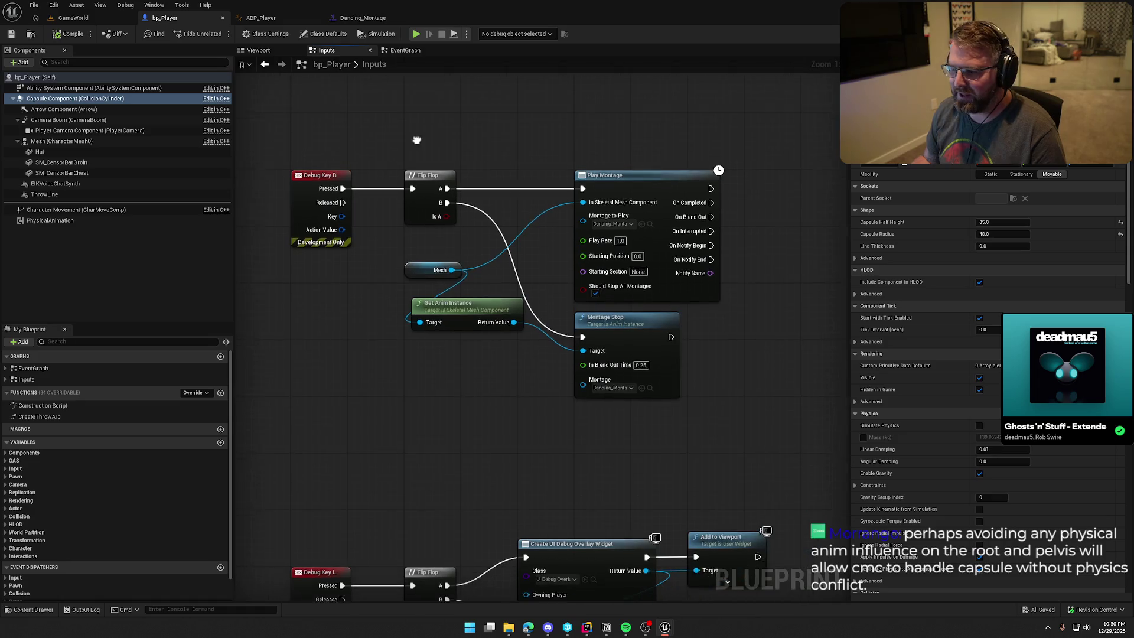
pyautogui.moveTo(429, 265); pyautogui.dragTo(315, 258)
pyautogui.moveTo(458, 304)
pyautogui.mouseDown()
pyautogui.moveTo(414, 268)
pyautogui.moveTo(408, 275)
pyautogui.mouseUp()
pyautogui.click(469, 365)
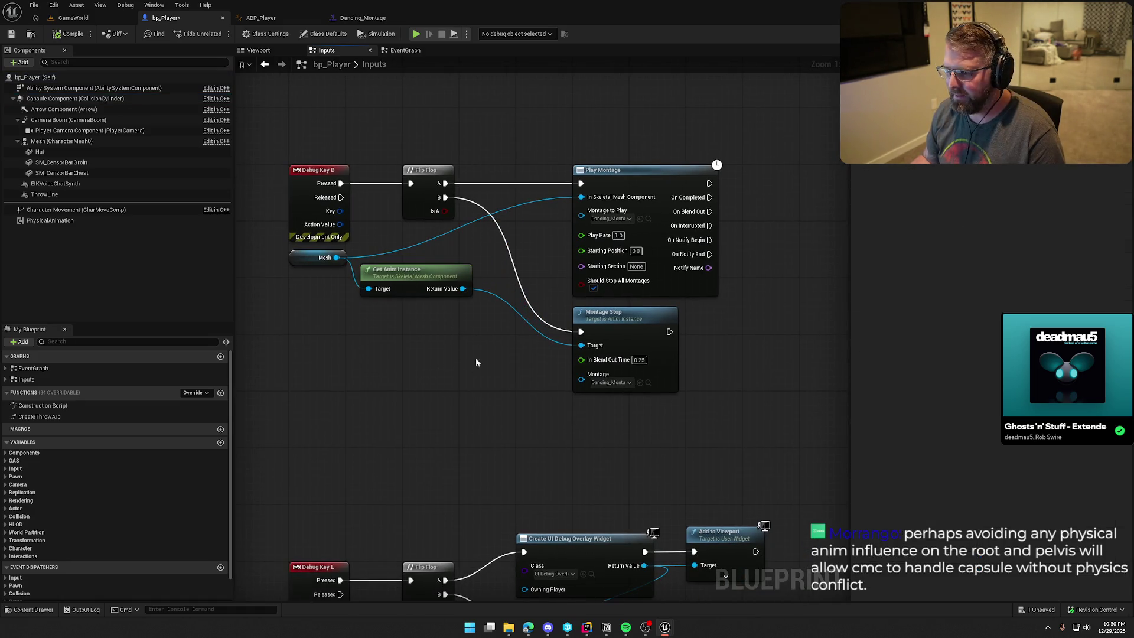
# - Feed Play Montage's Montage pin from a Random Array Item node, then start a GameWorld play session
pyautogui.moveTo(581, 215)
pyautogui.mouseDown()
pyautogui.moveTo(527, 187)
pyautogui.moveTo(509, 115)
pyautogui.mouseUp()
pyautogui.write('make')
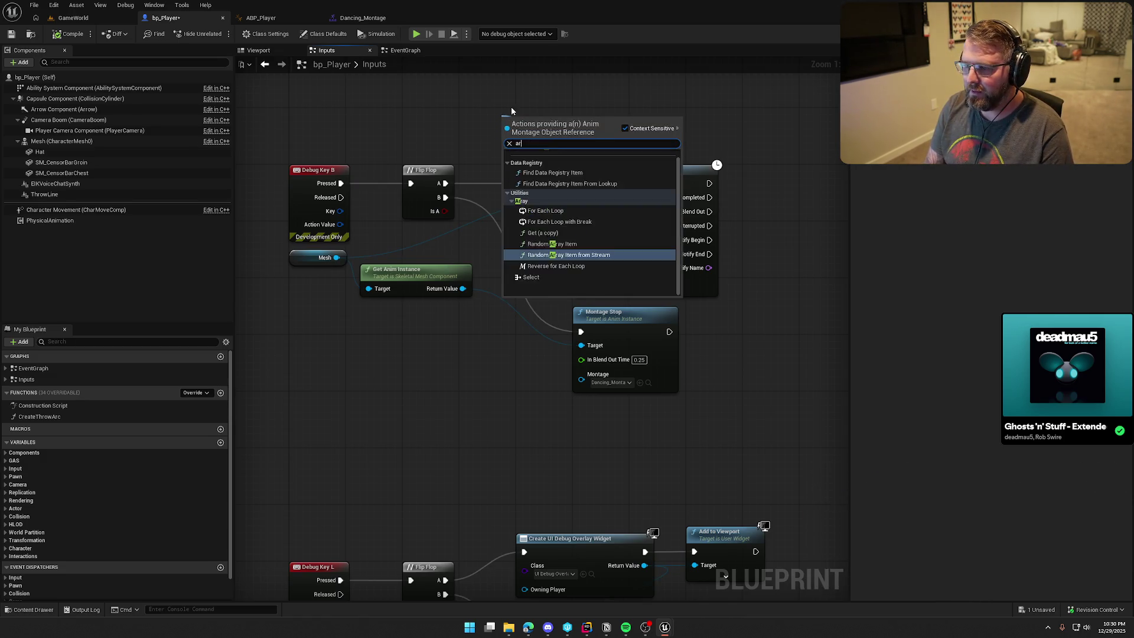
pyautogui.click(454, 117)
pyautogui.moveTo(581, 215); pyautogui.dragTo(524, 136)
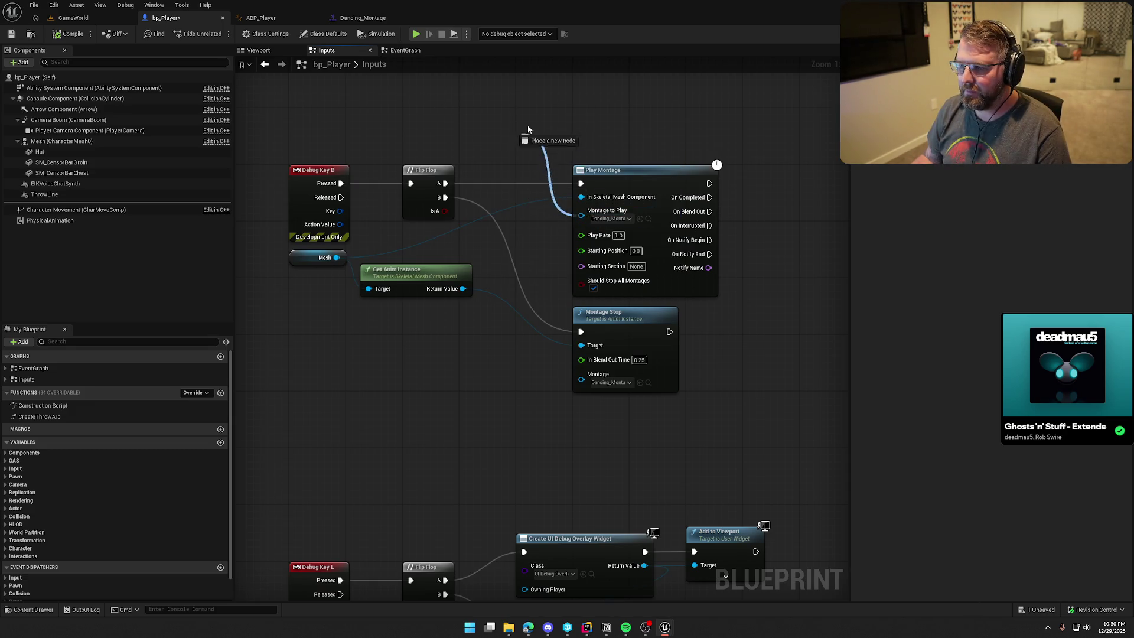
pyautogui.click(412, 108)
pyautogui.rightClick(412, 109)
pyautogui.click(470, 101)
pyautogui.moveTo(581, 215)
pyautogui.mouseDown()
pyautogui.moveTo(558, 200)
pyautogui.moveTo(488, 99)
pyautogui.mouseUp()
pyautogui.write('ma')
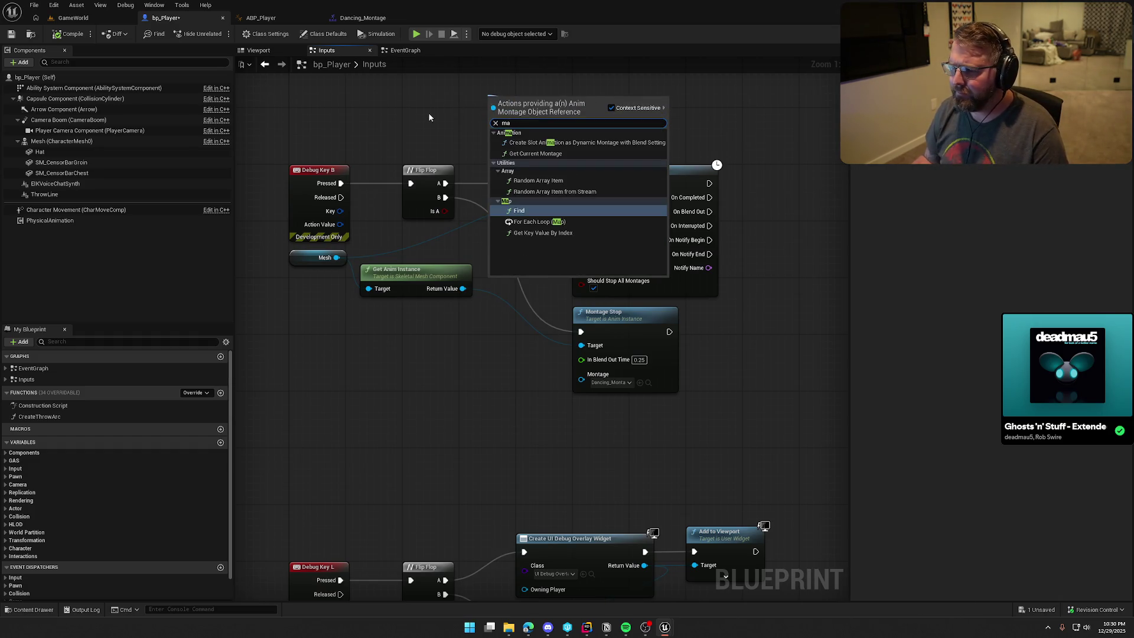
pyautogui.click(542, 181)
pyautogui.moveTo(484, 112); pyautogui.dragTo(669, 167)
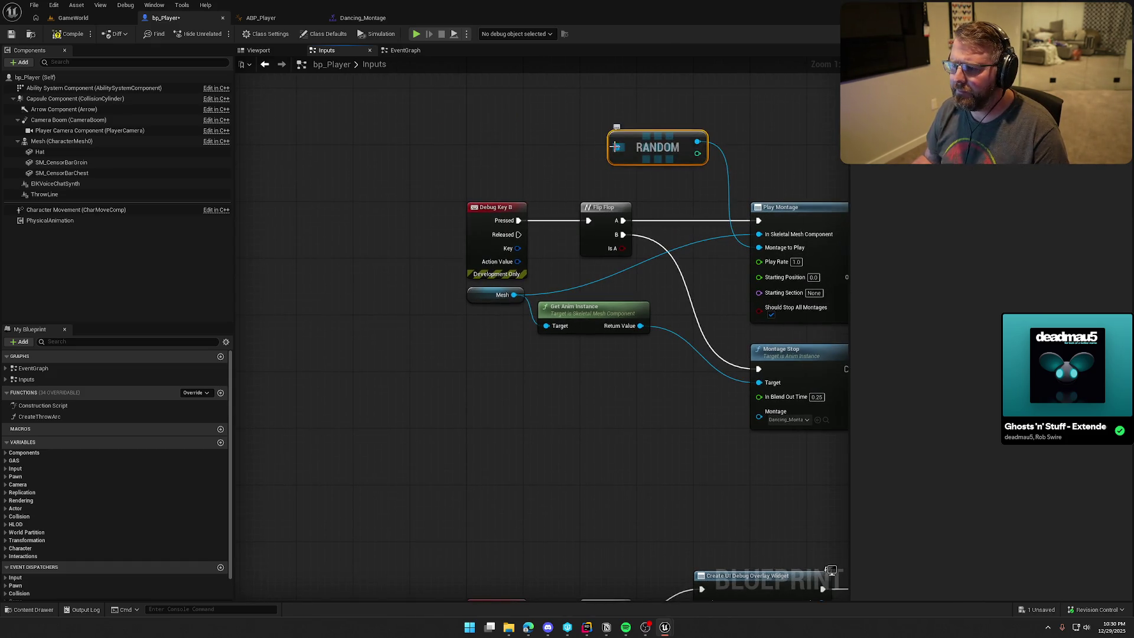
pyautogui.hotkey('alt', 'p')
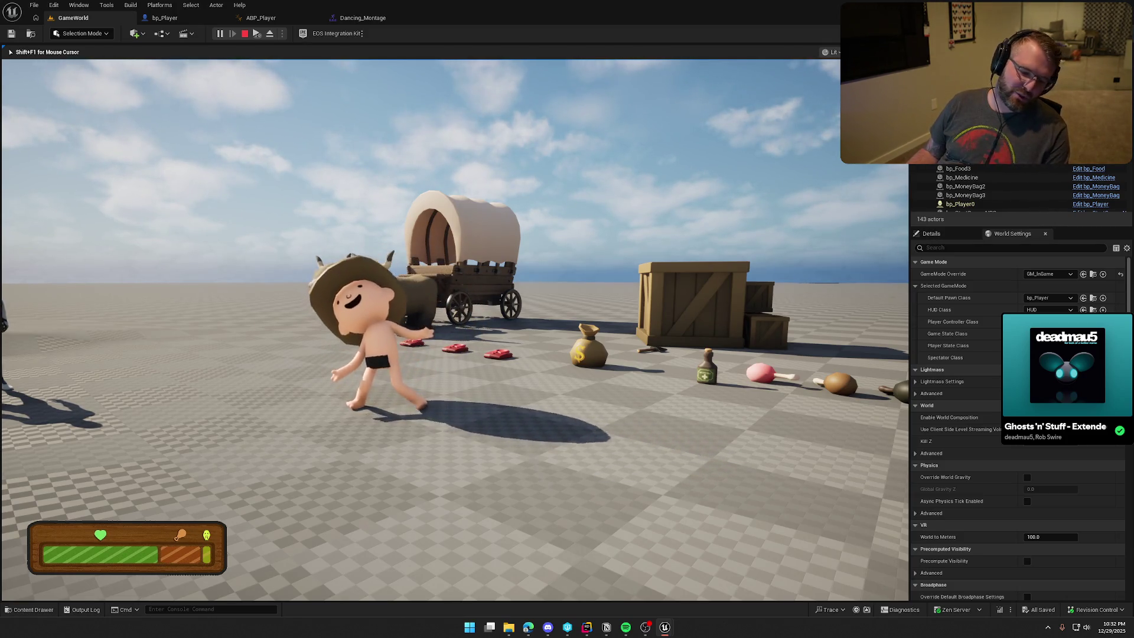
# - Walk and sprint around GameWorld testing the random dances, then stop and return to bp_Player
pyautogui.press('w')
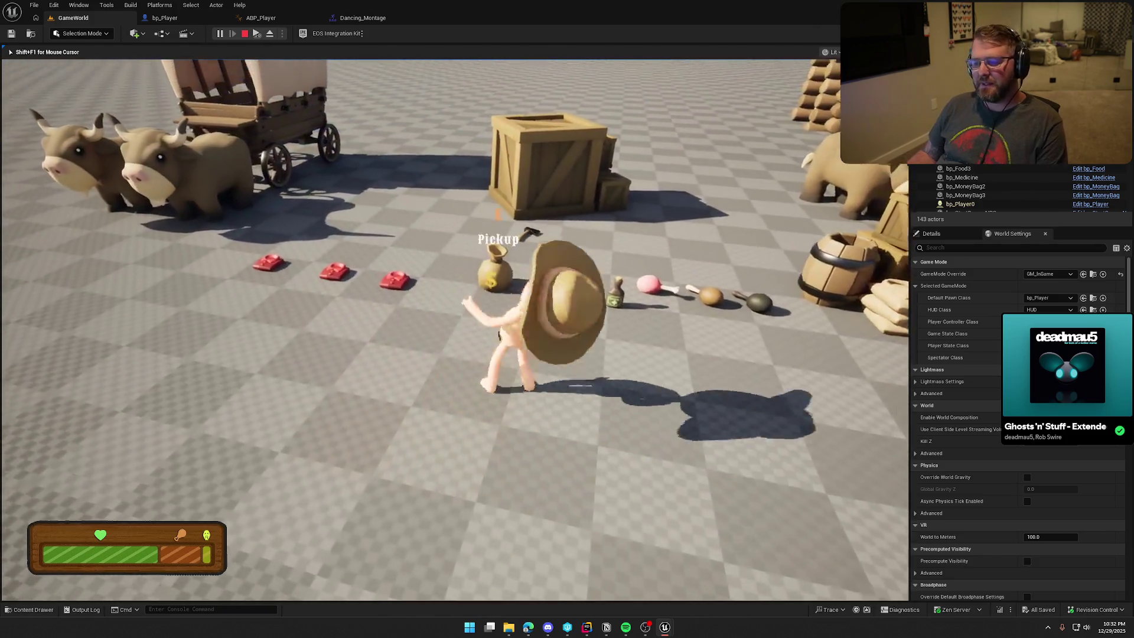
pyautogui.press('a')
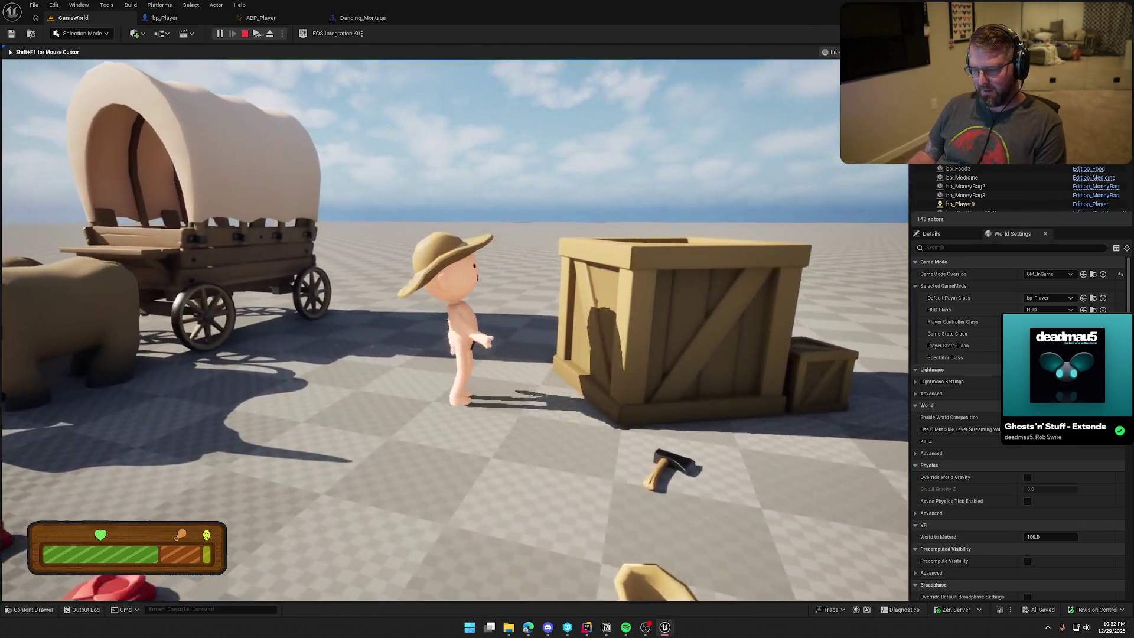
pyautogui.press('w')
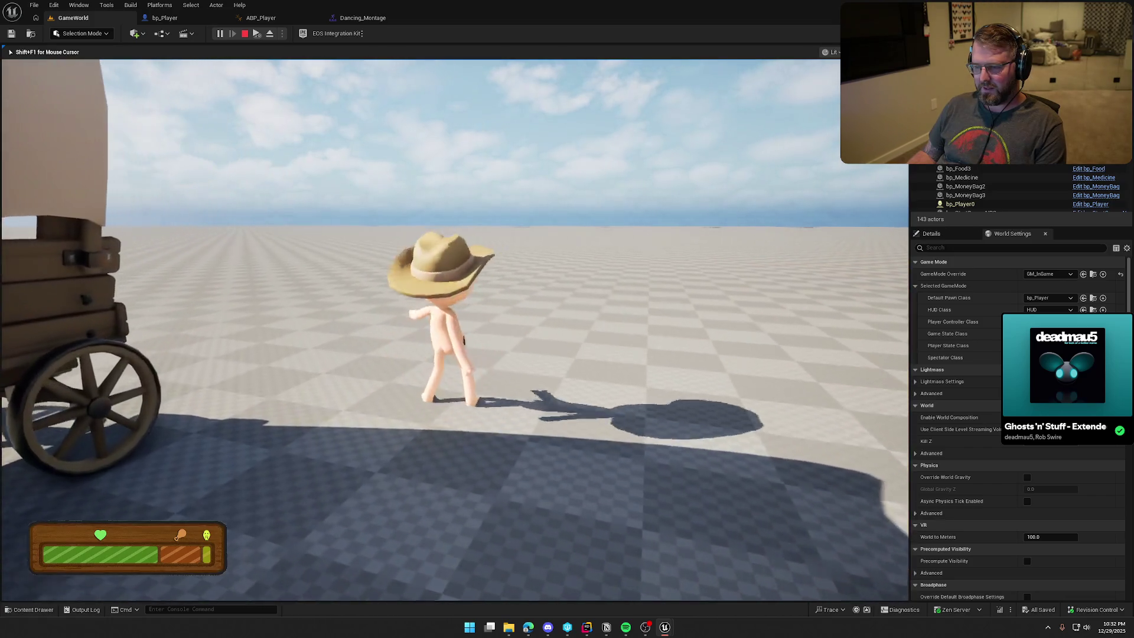
pyautogui.press('shift')
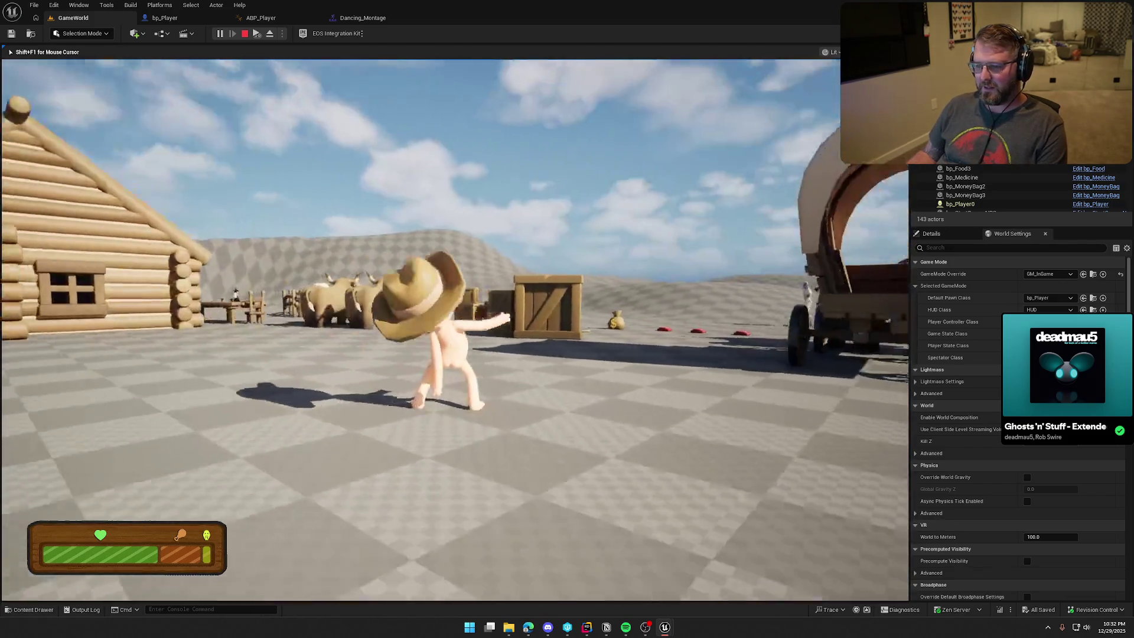
pyautogui.press('a')
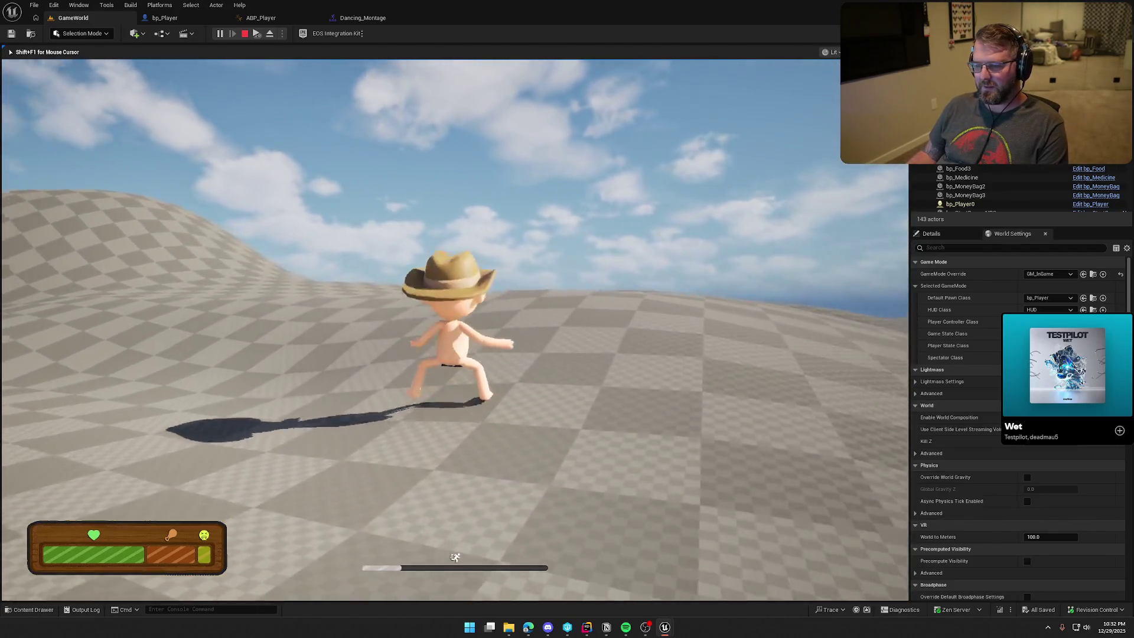
pyautogui.press('w')
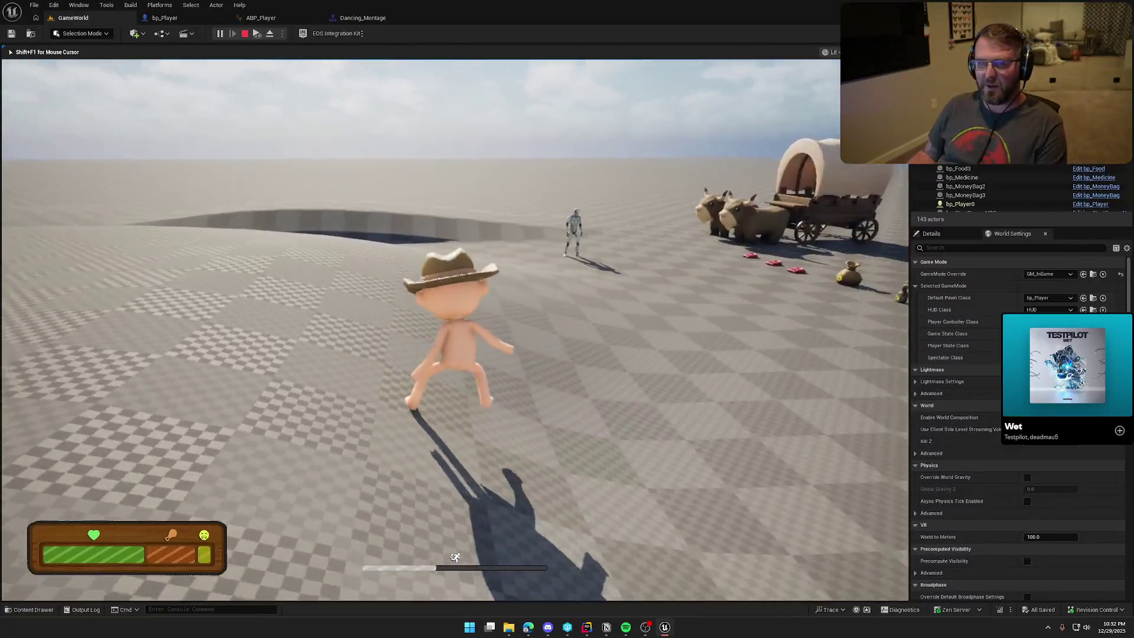
pyautogui.press('Escape')
pyautogui.click(164, 18)
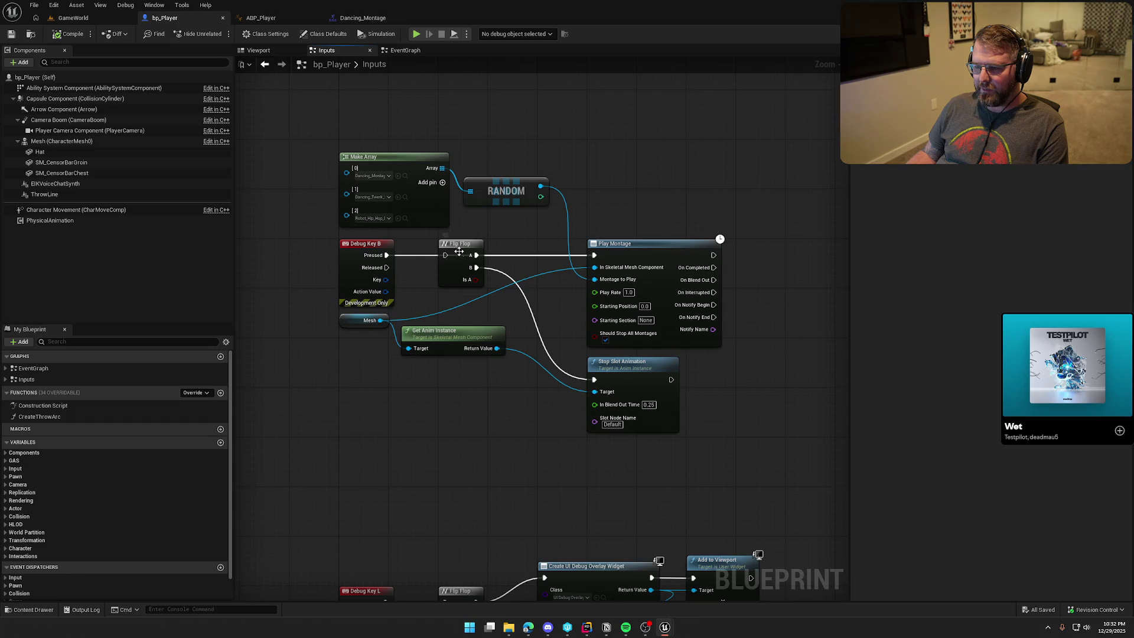
# - Connect Flip Flop to Debug Key B, then delete Make Array, Random and Stop Slot Animation
pyautogui.moveTo(445, 255); pyautogui.dragTo(387, 255)
pyautogui.moveTo(442, 194); pyautogui.dragTo(472, 177)
pyautogui.press('Delete')
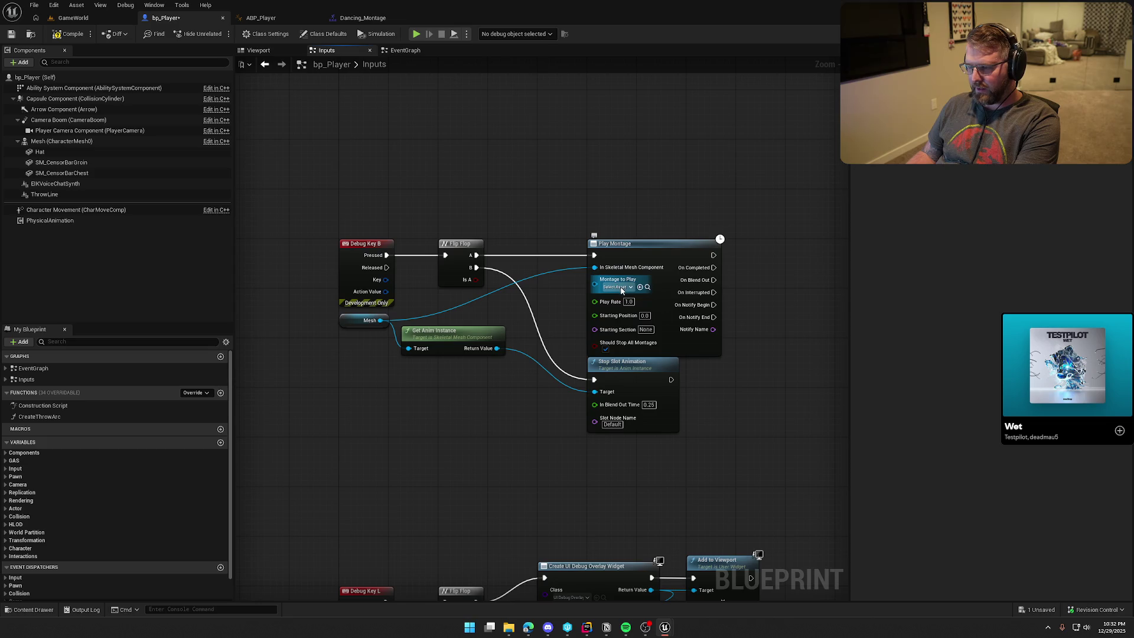
pyautogui.click(639, 380)
pyautogui.press('Delete')
# - Add a Montage Stop node from Return Value and wire Flip Flop B into it
pyautogui.moveTo(497, 347); pyautogui.dragTo(546, 381)
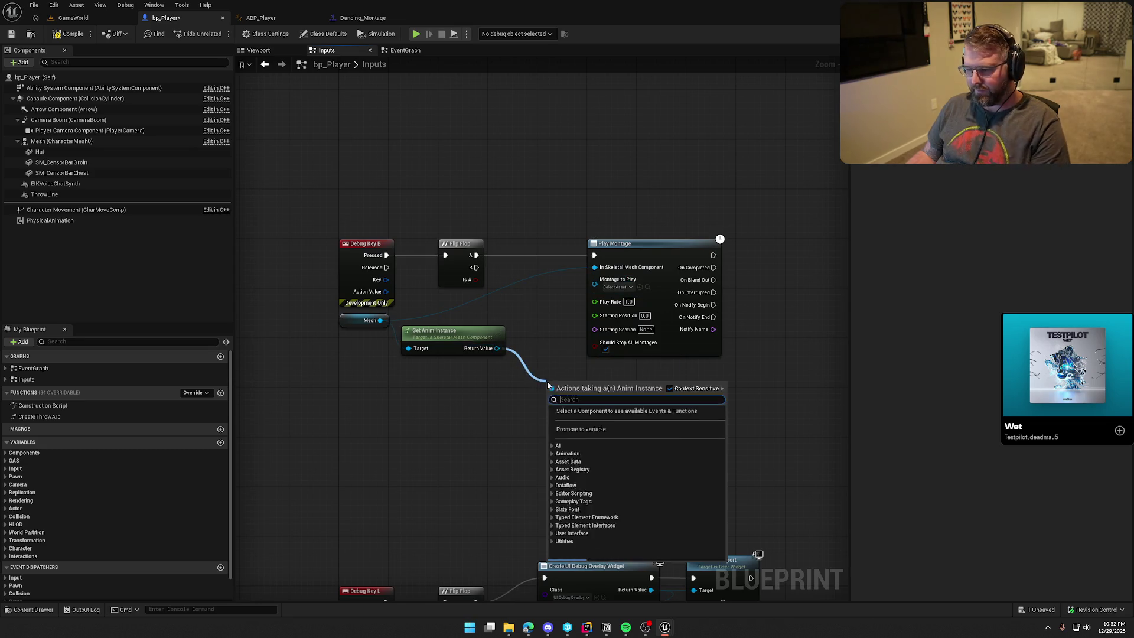
pyautogui.write('stop mo')
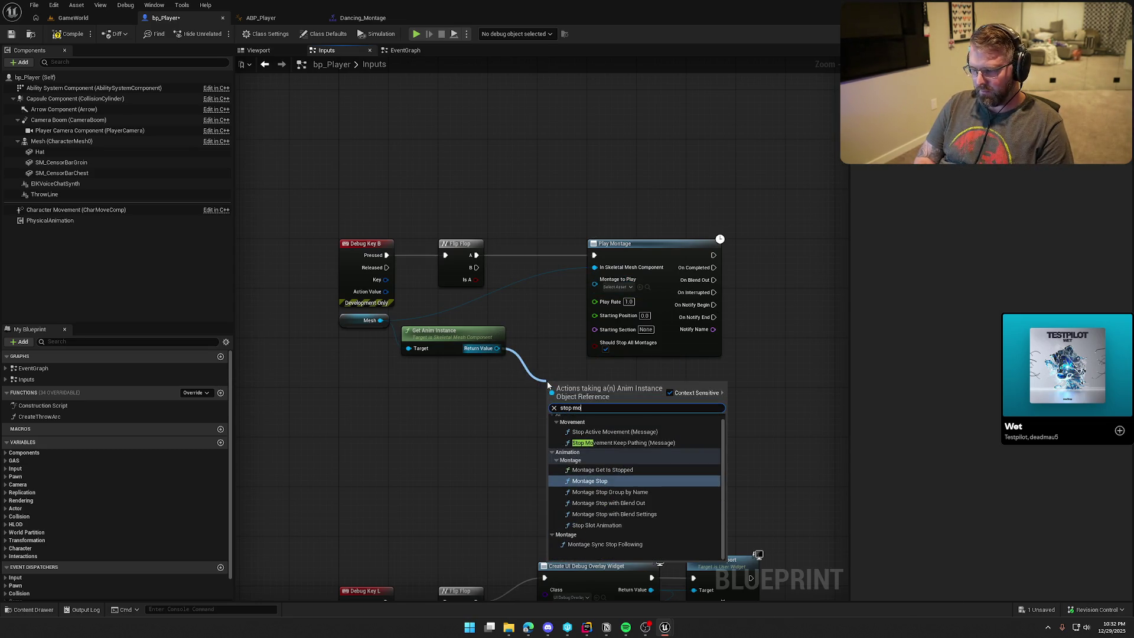
pyautogui.press('Return')
pyautogui.moveTo(550, 405)
pyautogui.mouseDown()
pyautogui.moveTo(505, 293)
pyautogui.moveTo(476, 267)
pyautogui.mouseUp()
pyautogui.moveTo(602, 400); pyautogui.dragTo(645, 381)
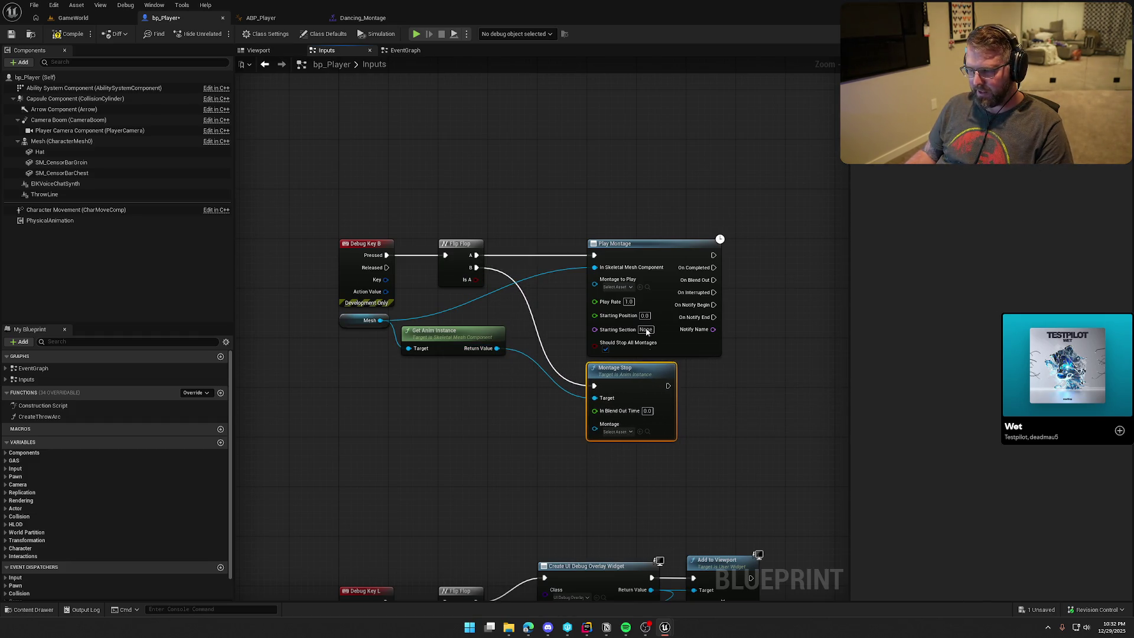
# - Set Dancing_Montage on both Play Montage and Montage Stop, then save and compile bp_Player
pyautogui.click(617, 287)
pyautogui.click(696, 345)
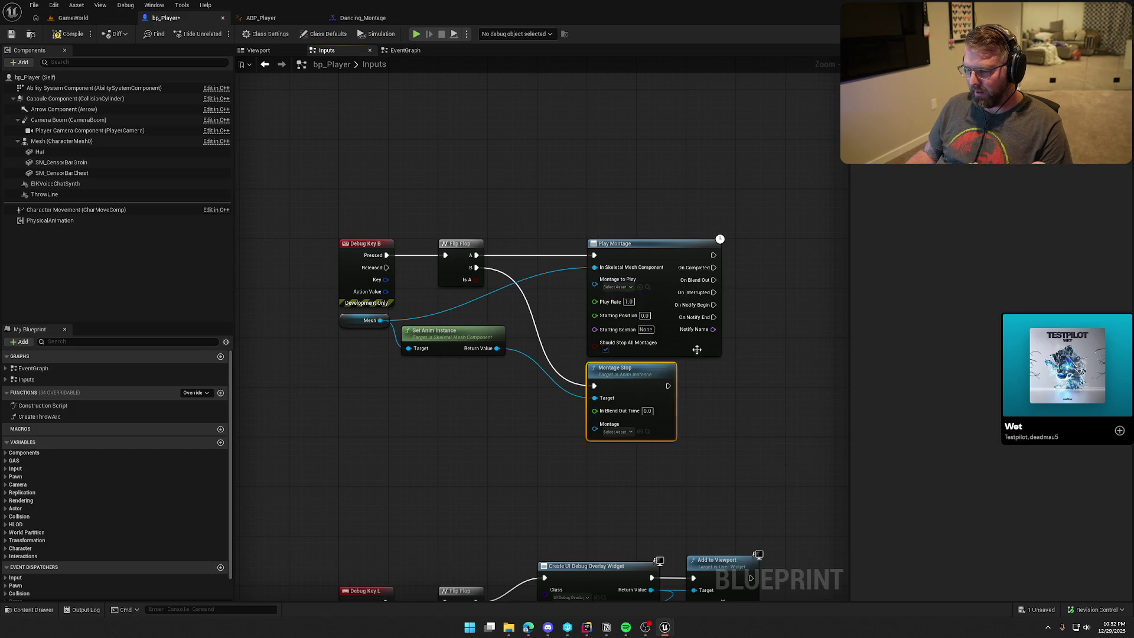
pyautogui.click(620, 431)
pyautogui.click(656, 488)
pyautogui.click(656, 492)
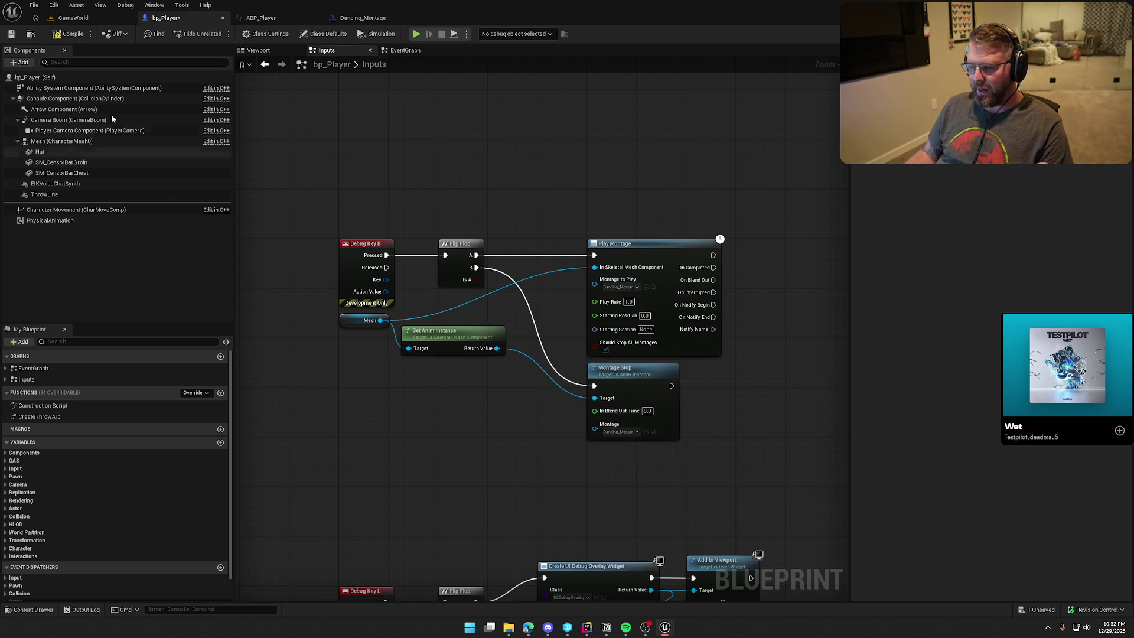
pyautogui.hotkey('ctrl', 's')
pyautogui.click(74, 17)
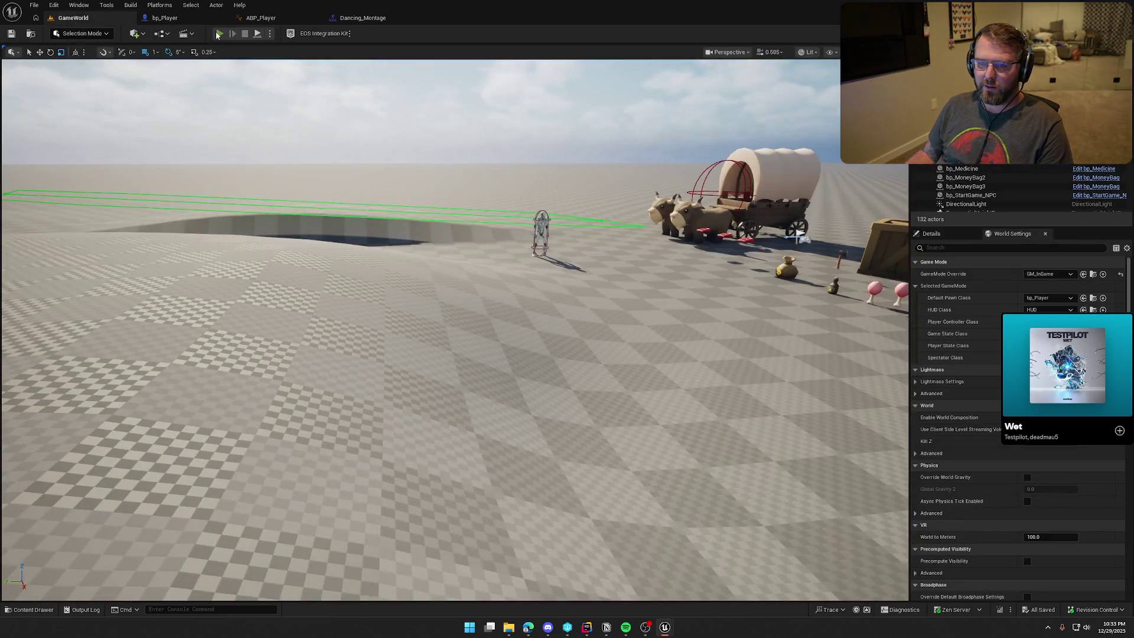
# - Play GameWorld, pick up the red shirt and put it on, then run toward the cabin
pyautogui.click(217, 34)
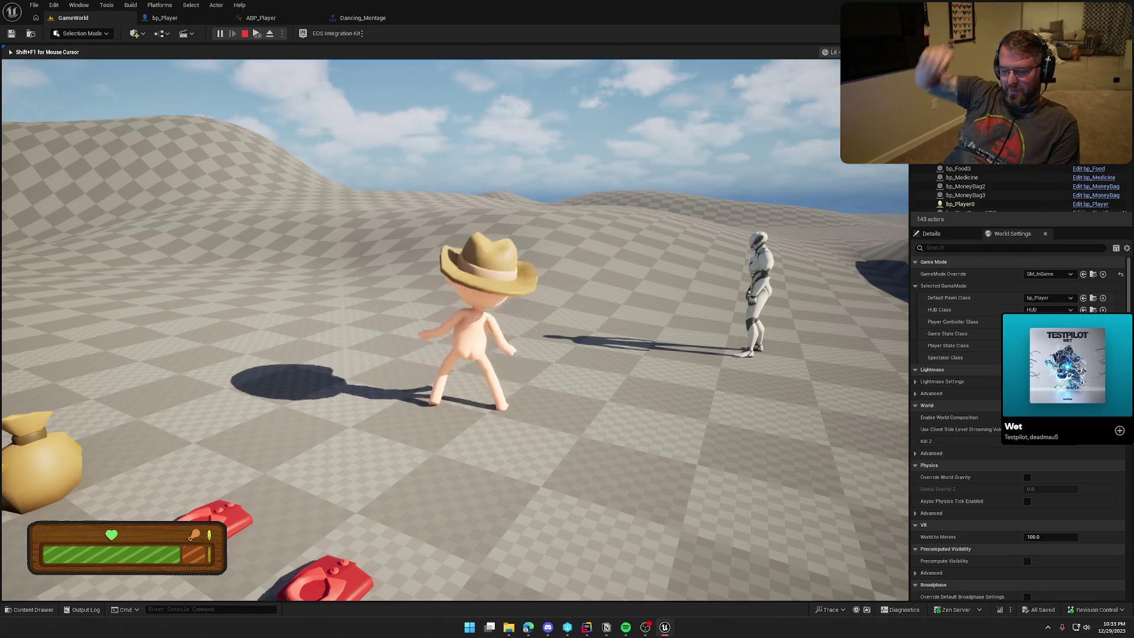
pyautogui.press('e')
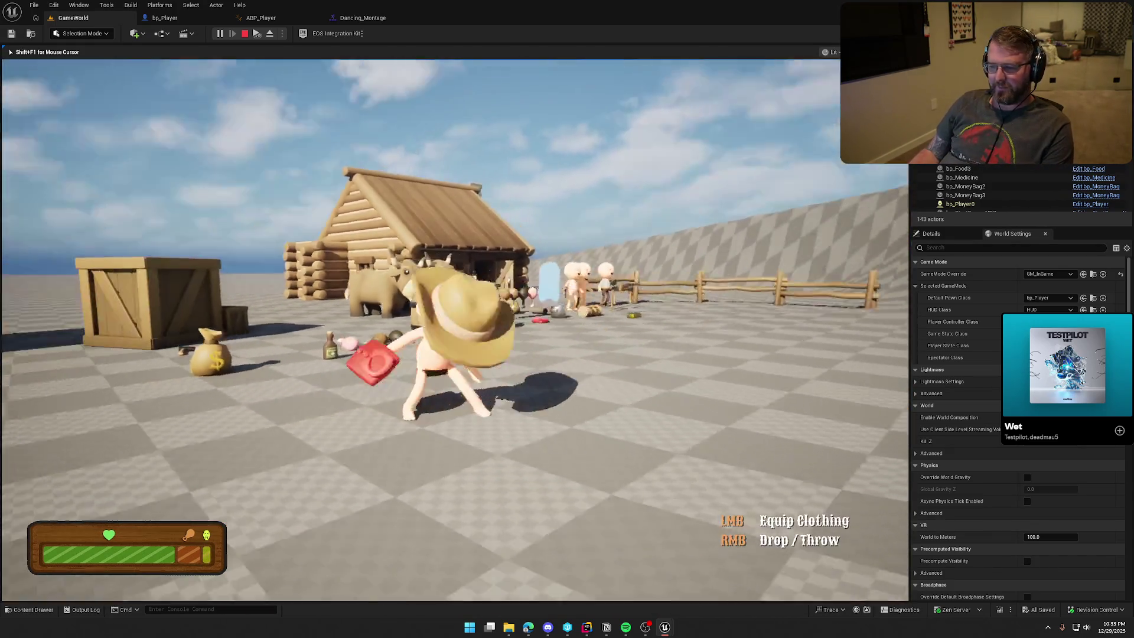
pyautogui.click(455, 330)
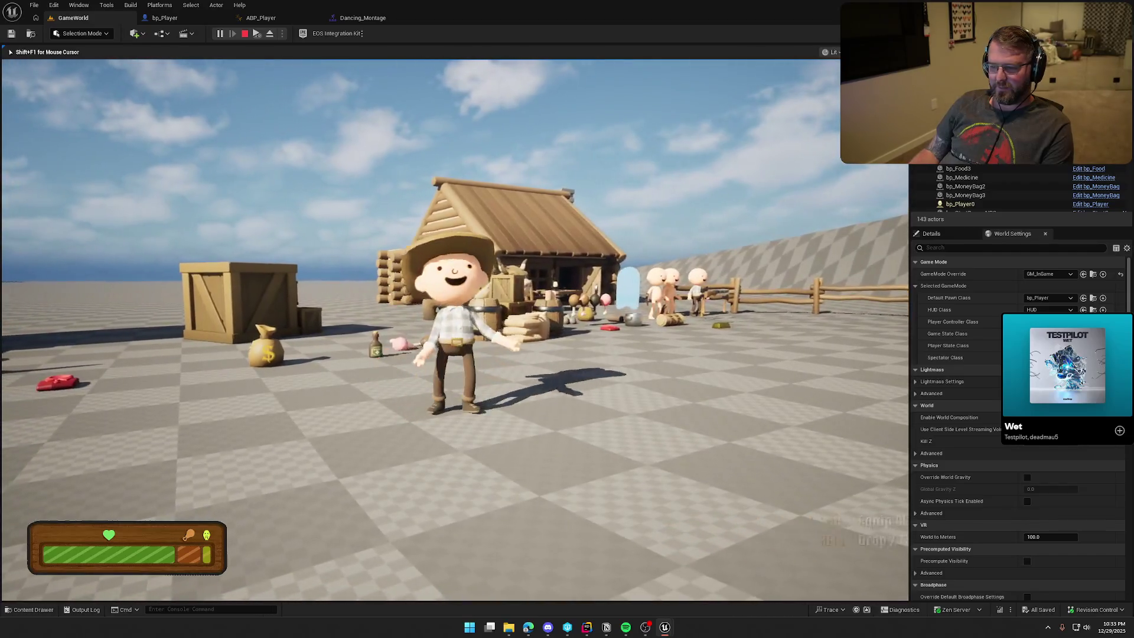
pyautogui.press('w')
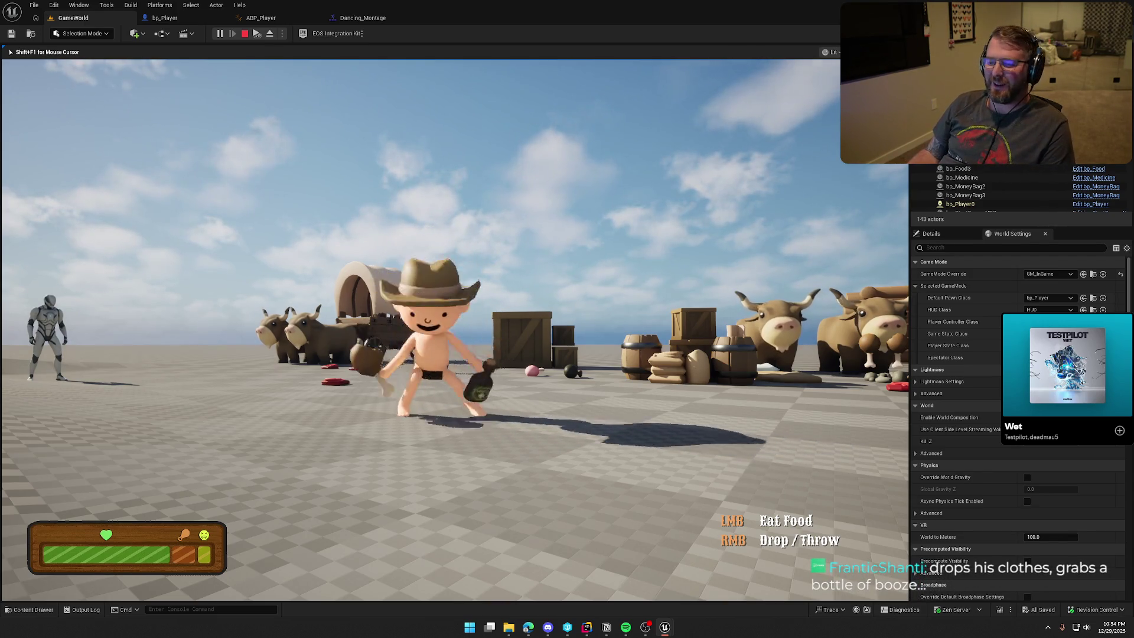
# - Drink the medicine bottle, then walk over by the crates and pick up the money bag
pyautogui.click(455, 329)
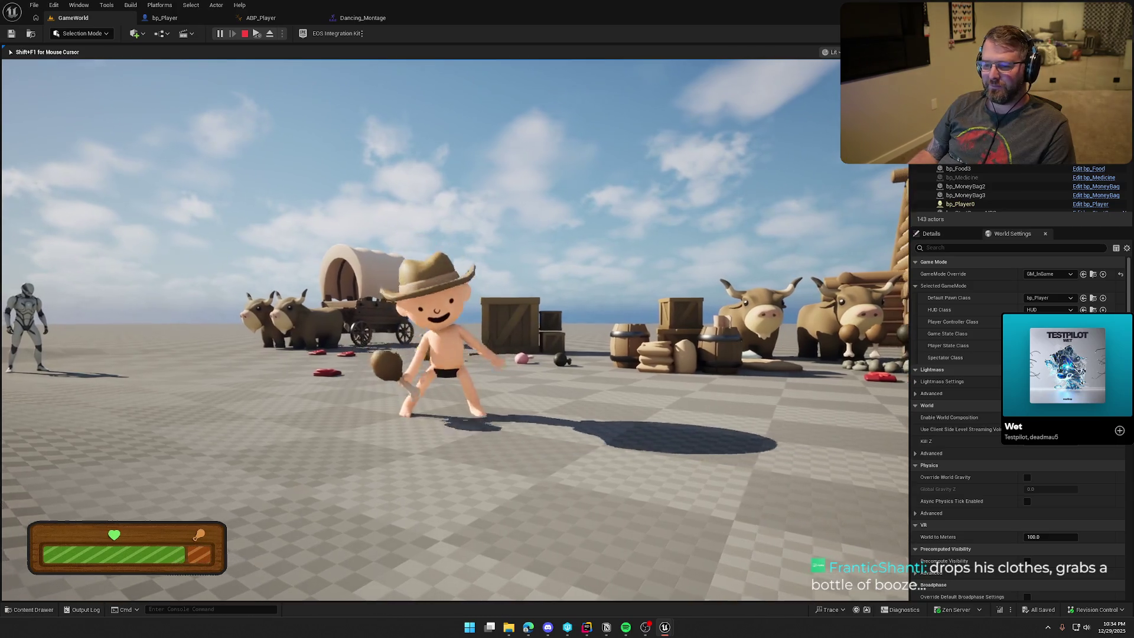
pyautogui.press('w')
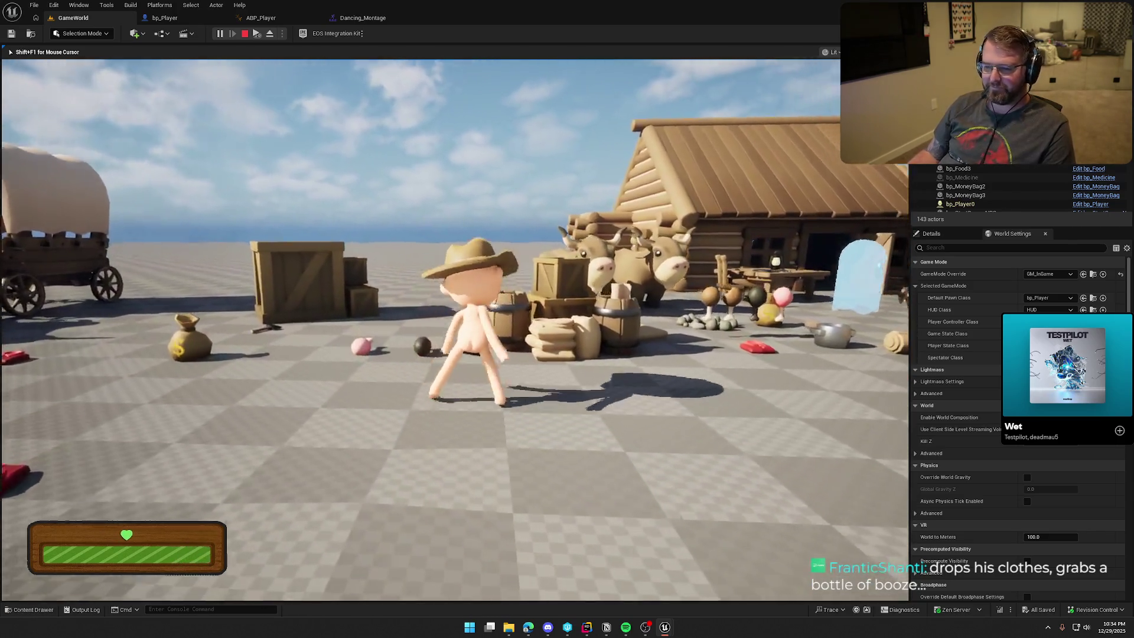
pyautogui.press('w')
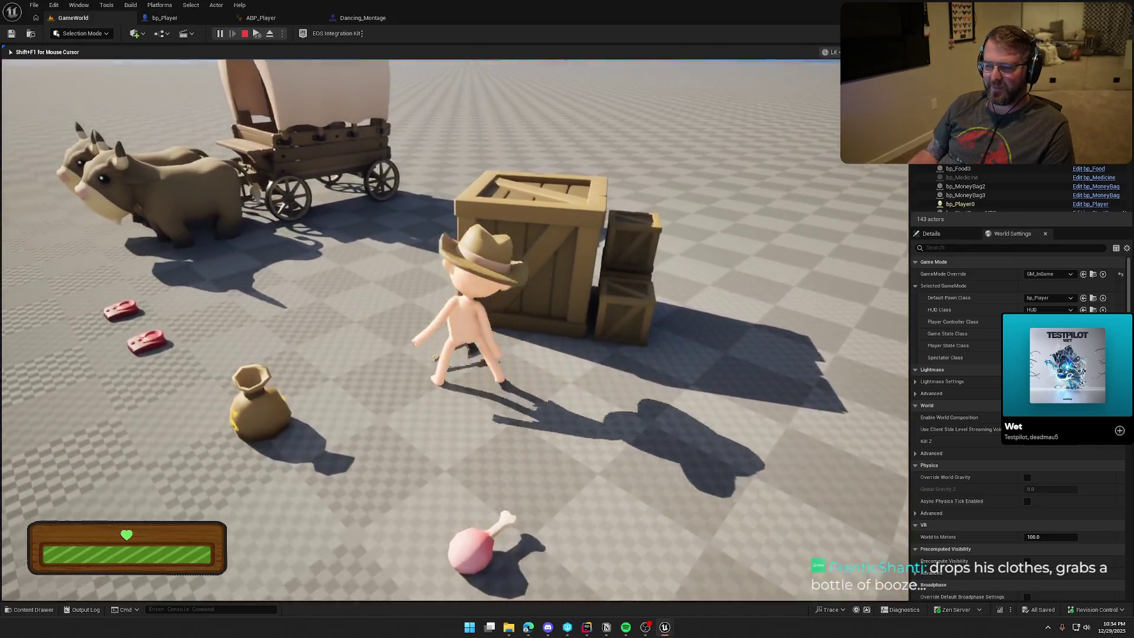
pyautogui.press('w')
pyautogui.press('e')
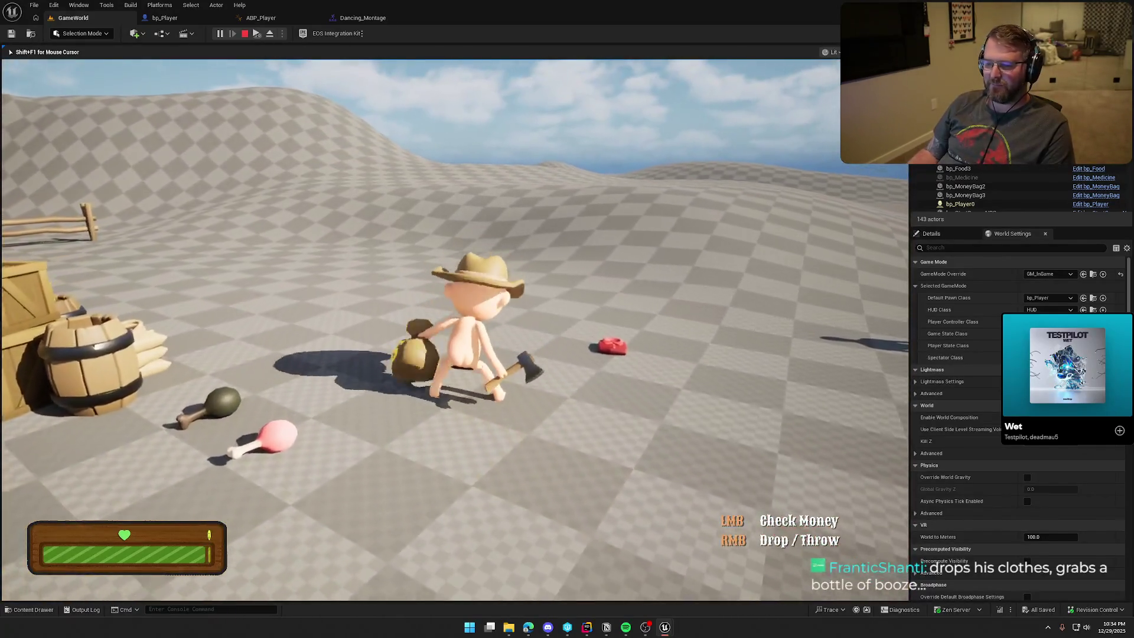
# - Walk and sprint past the village and cabin carrying the money bag, then end the session
pyautogui.press('w')
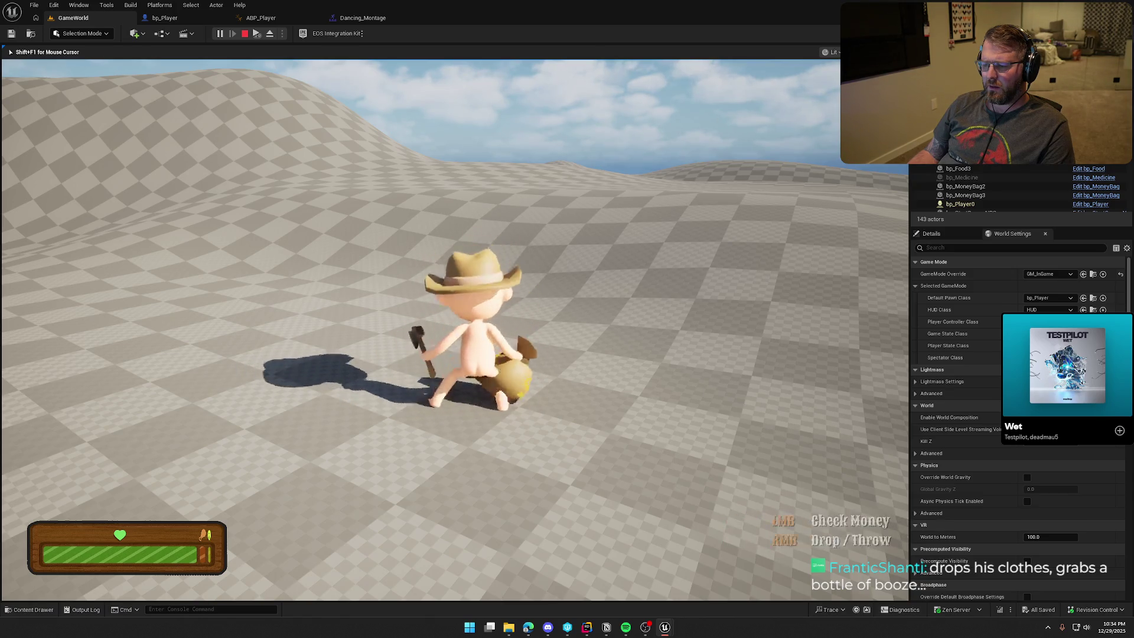
pyautogui.press('shift')
pyautogui.press('w')
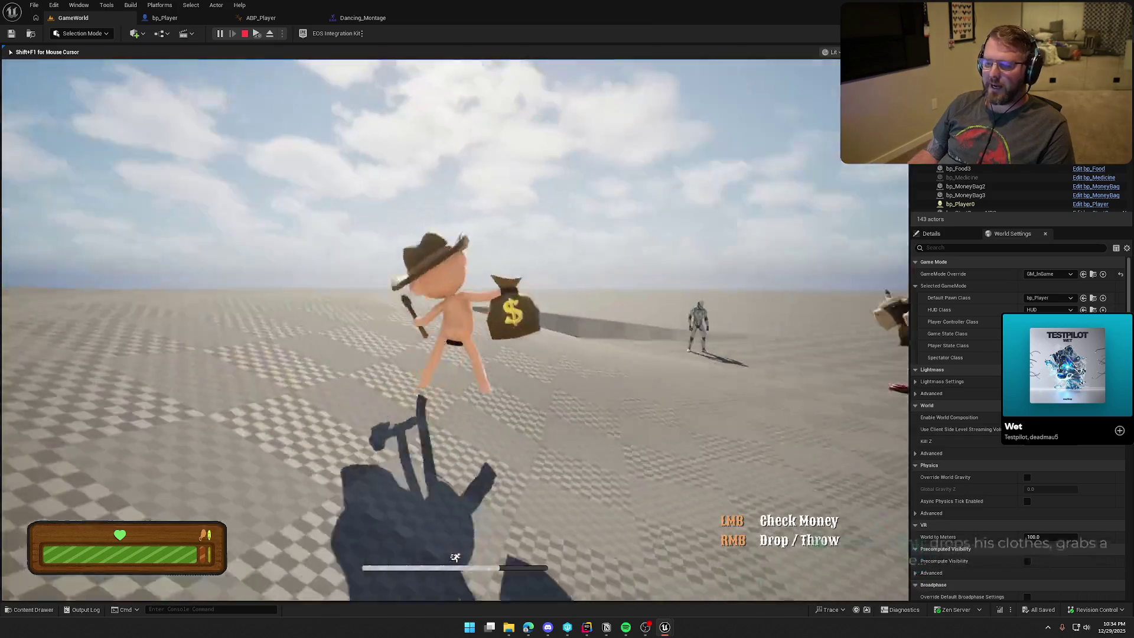
pyautogui.press('w')
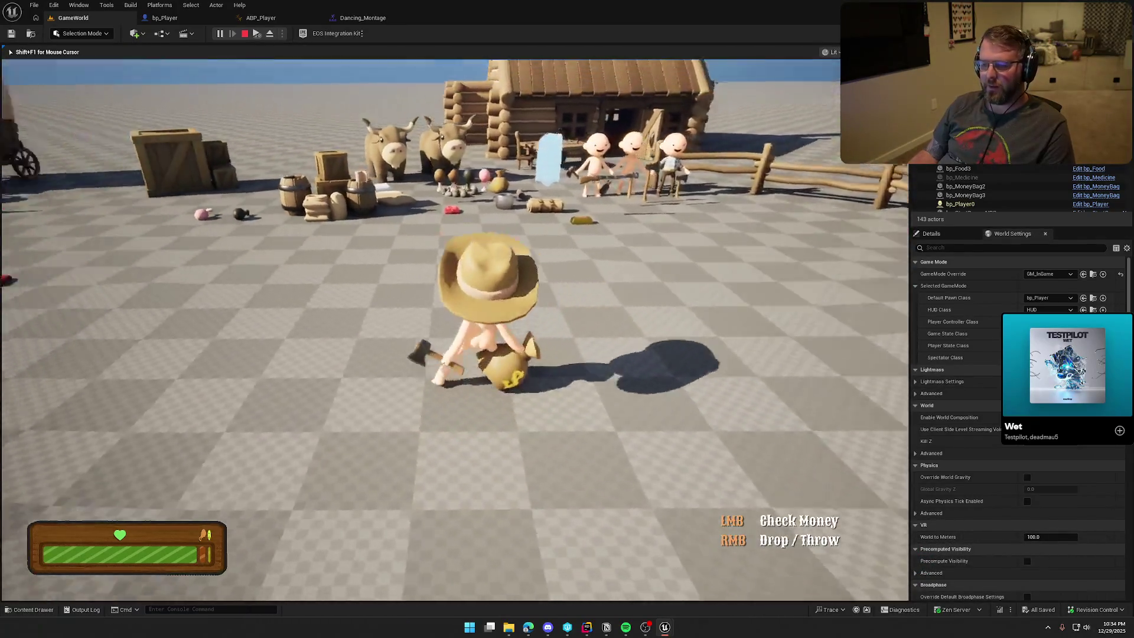
pyautogui.press('w')
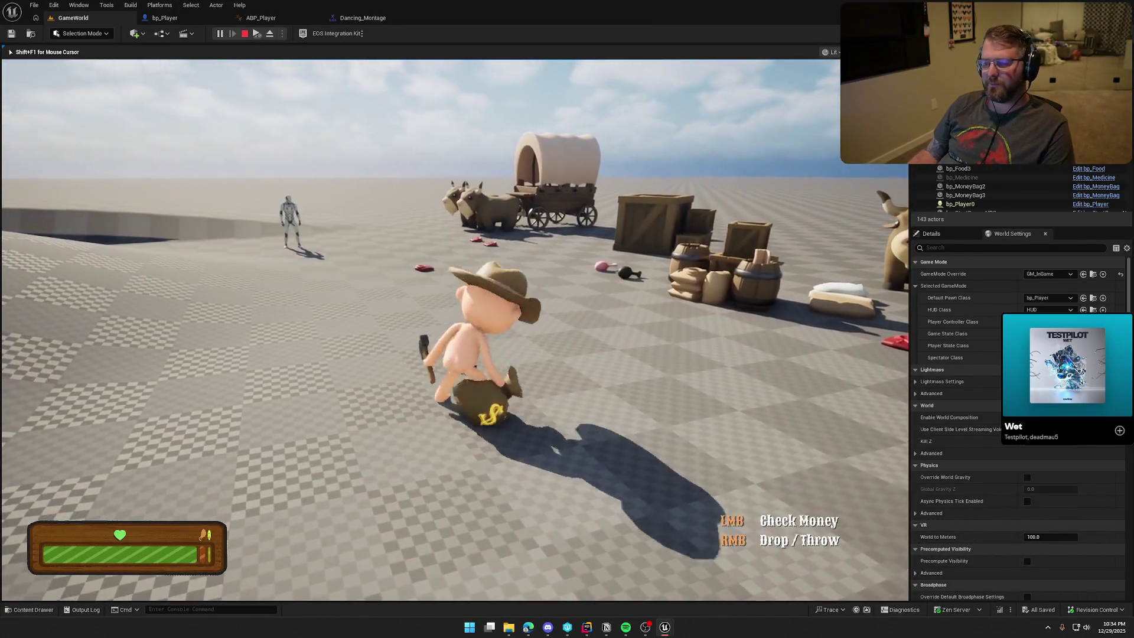
pyautogui.press('w')
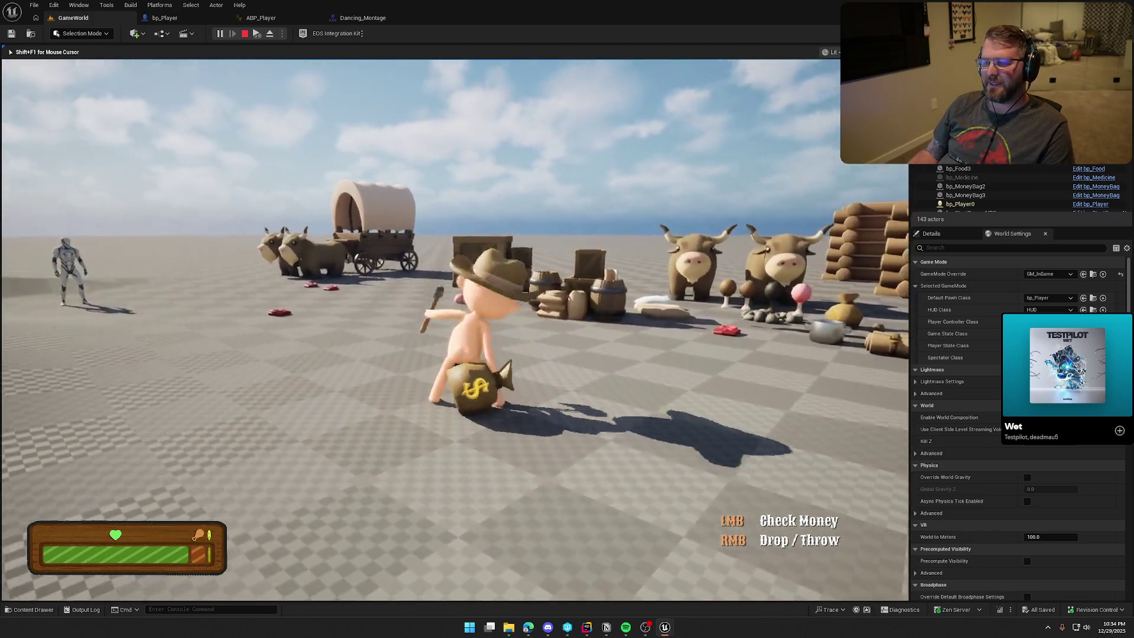
pyautogui.press('w')
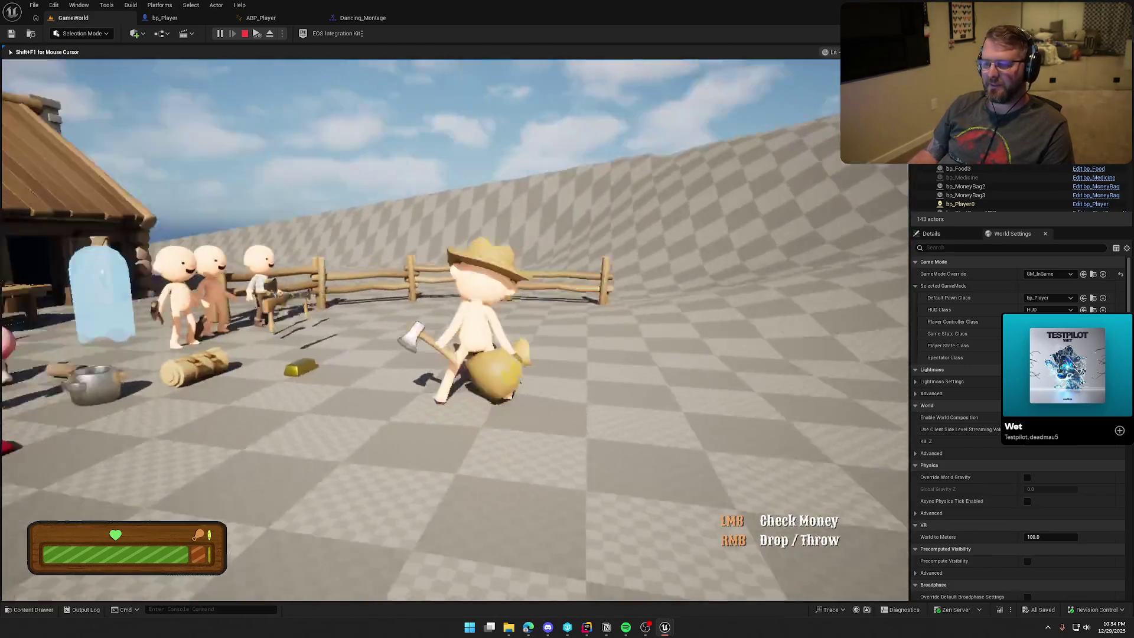
pyautogui.press('w')
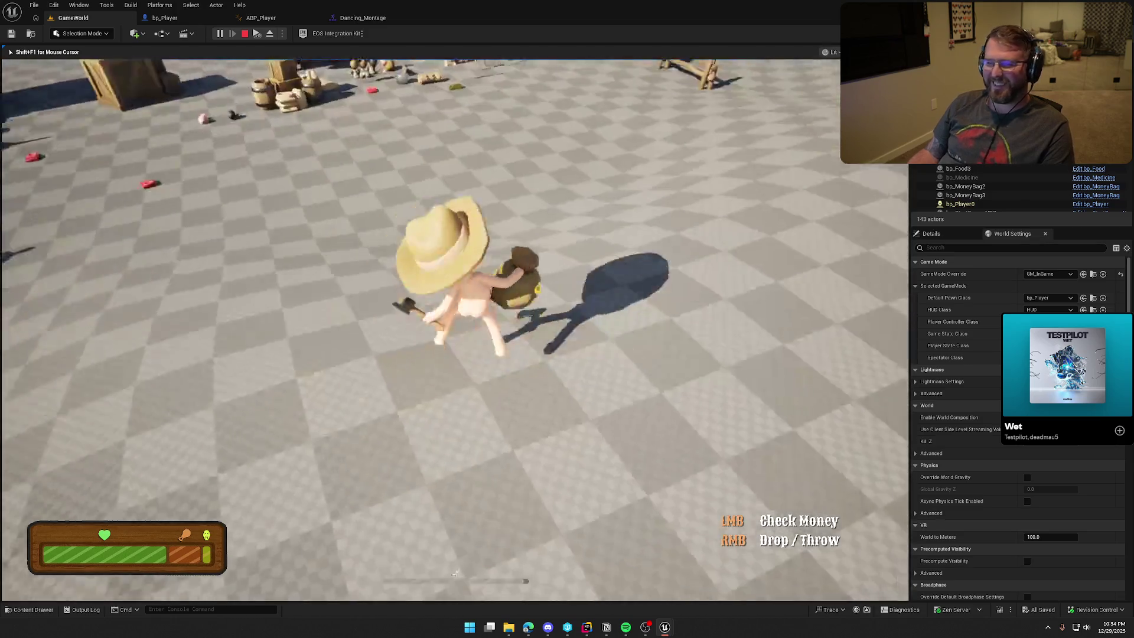
pyautogui.press('Escape')
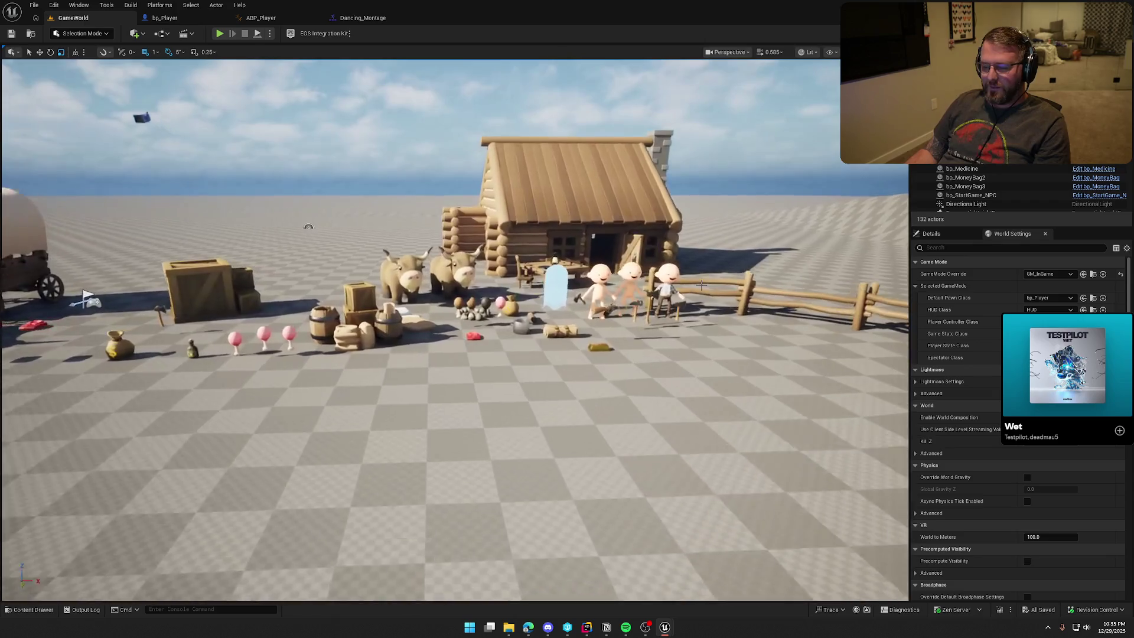
# - Load the TrailMap level from Content > Maps in the Content Drawer
pyautogui.click(29, 609)
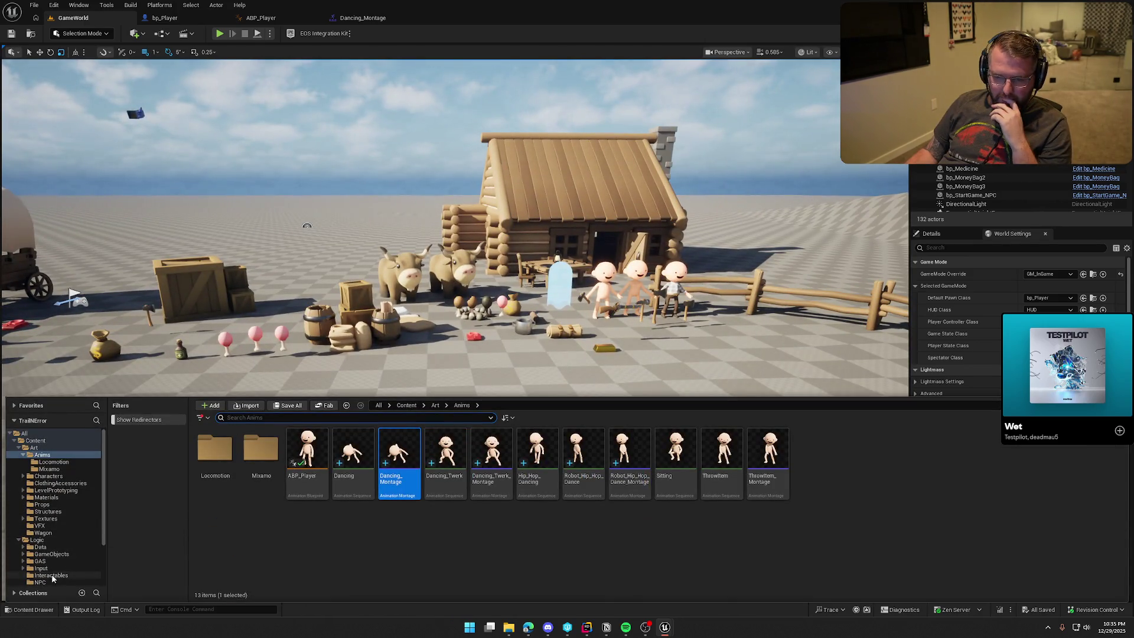
pyautogui.click(19, 448)
pyautogui.click(18, 455)
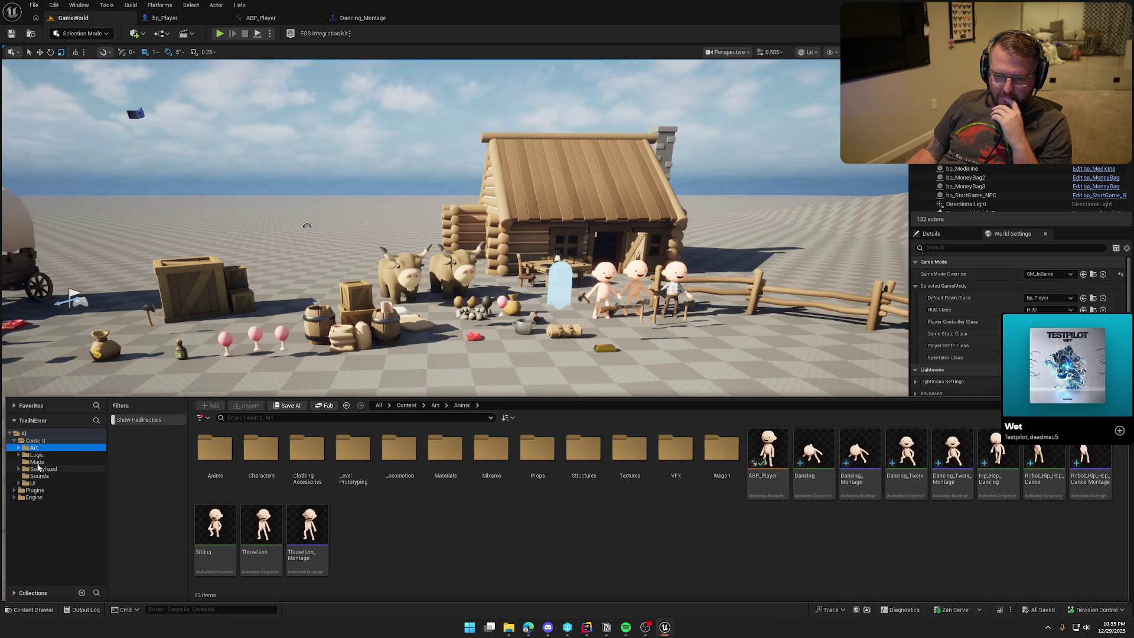
pyautogui.click(37, 462)
pyautogui.doubleClick(307, 467)
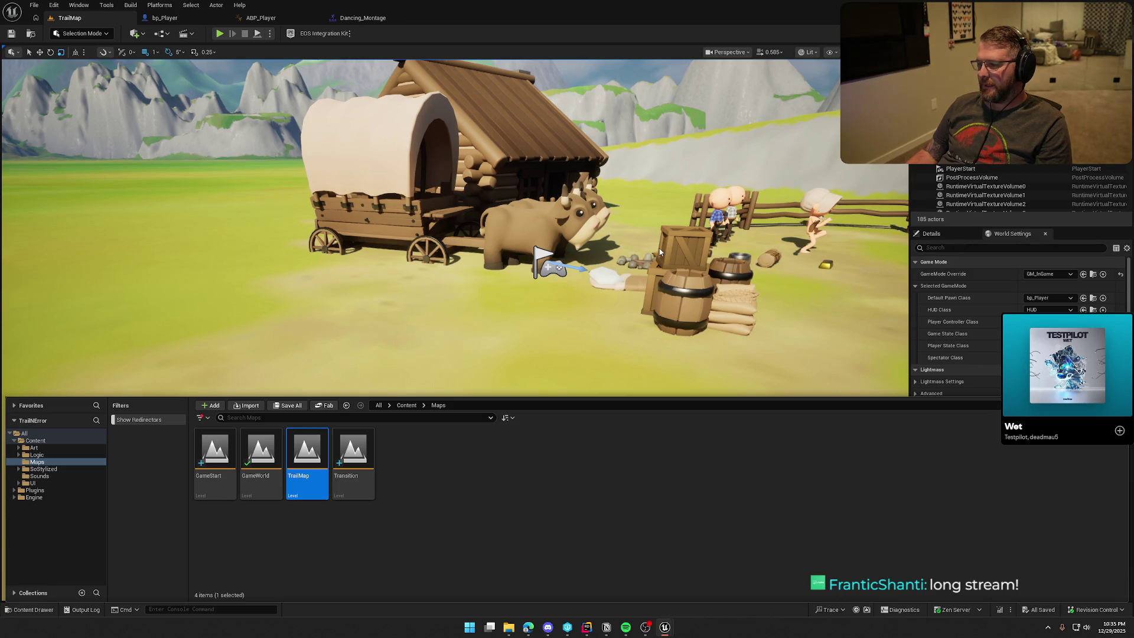
pyautogui.scroll(-5, 670, 183)
# - Play TrailMap, running the character through the tall grass past the wagon, cabin and hill
pyautogui.moveTo(670, 183); pyautogui.dragTo(531, 266)
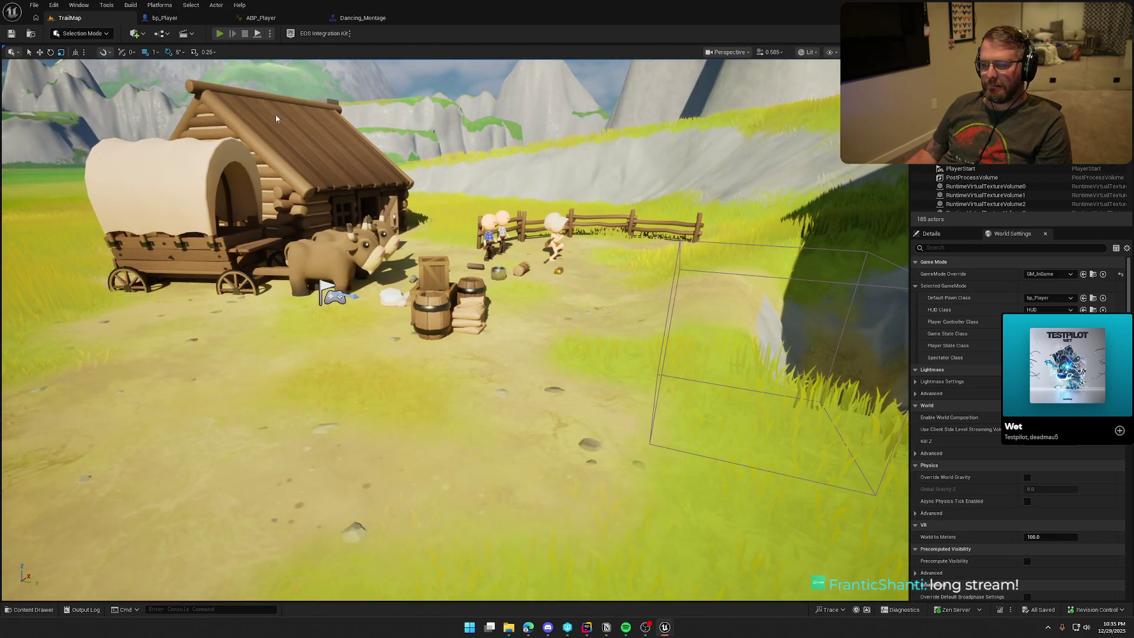
pyautogui.hotkey('alt', 'p')
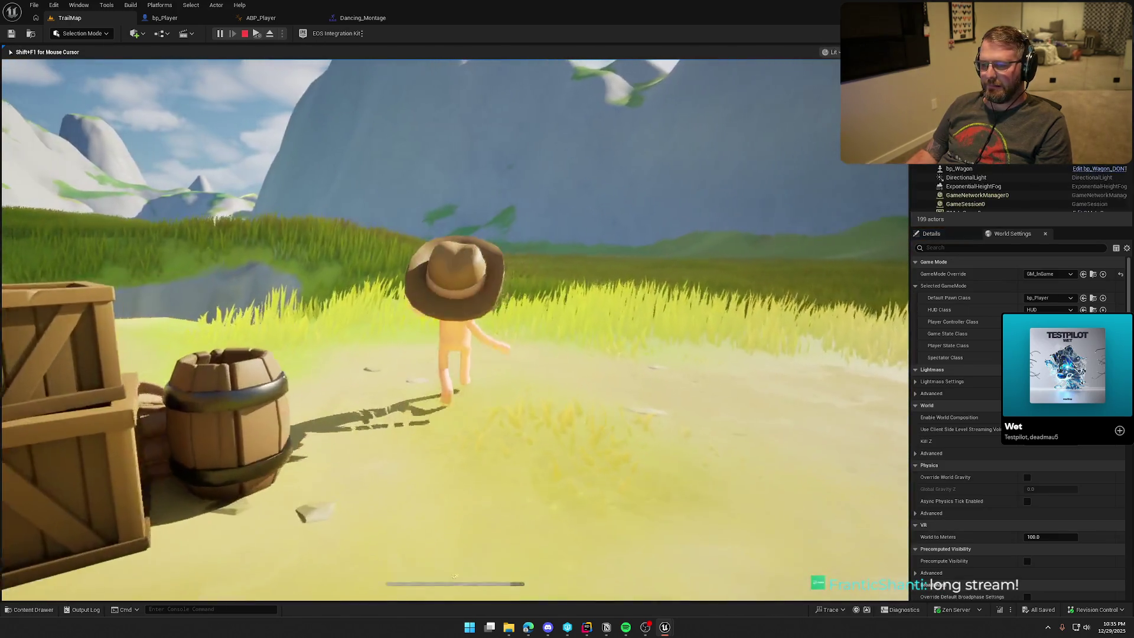
pyautogui.press('w')
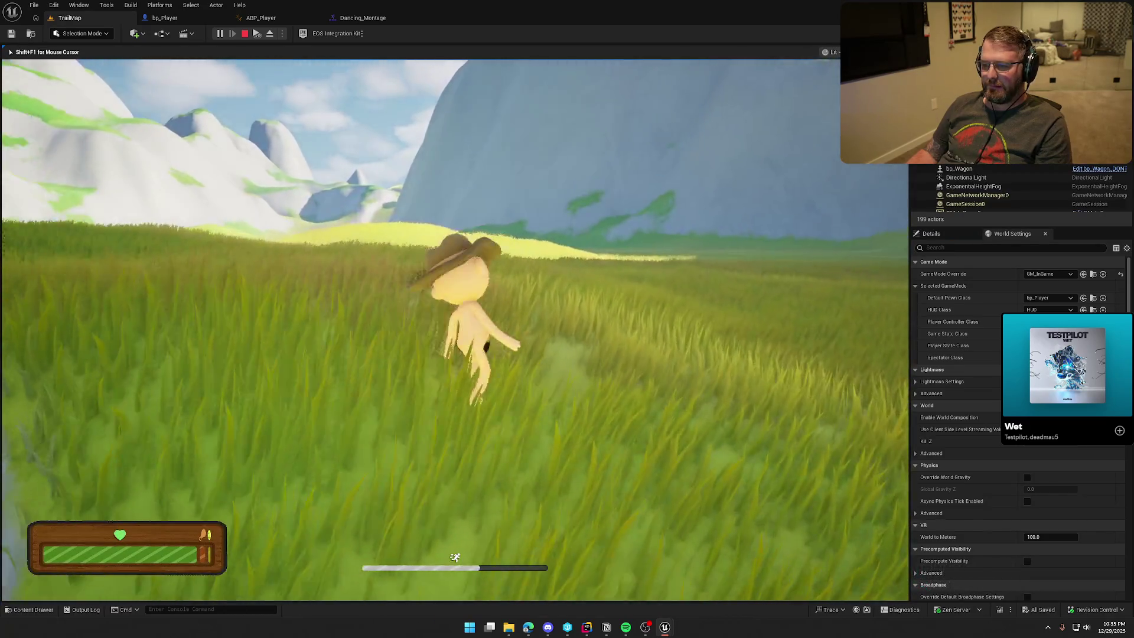
pyautogui.press('s')
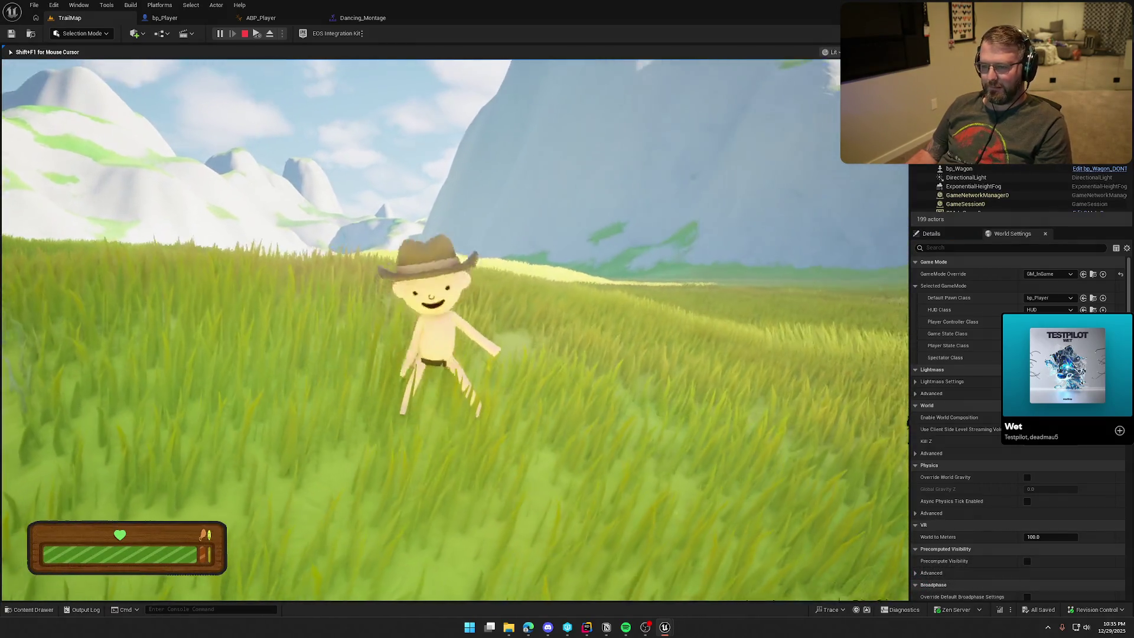
pyautogui.press('w')
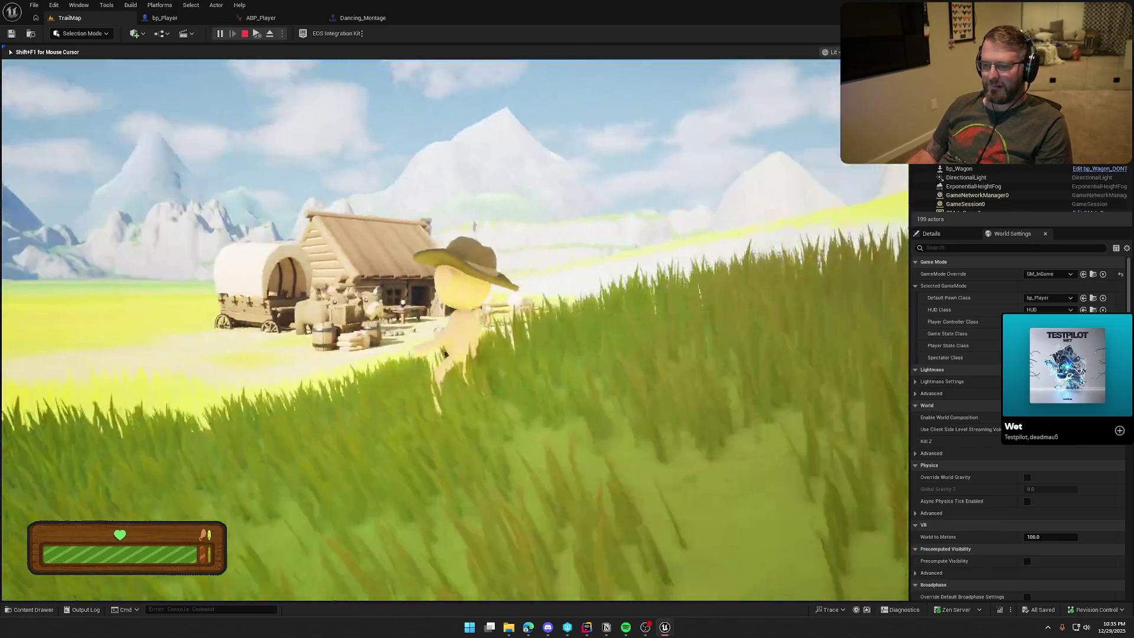
pyautogui.press('w')
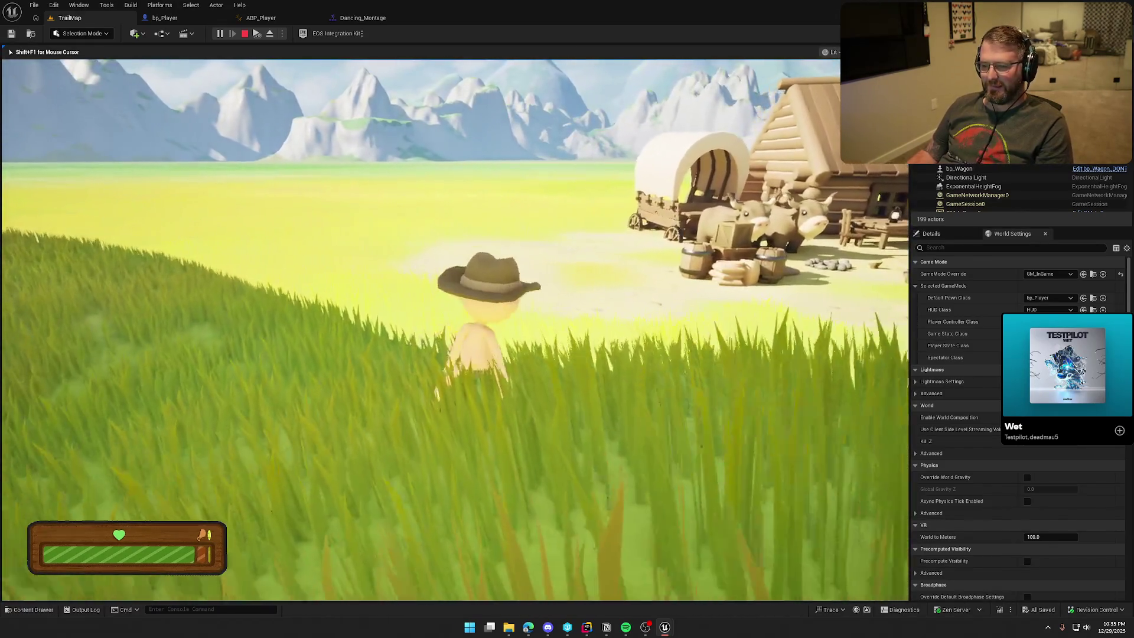
pyautogui.press('w')
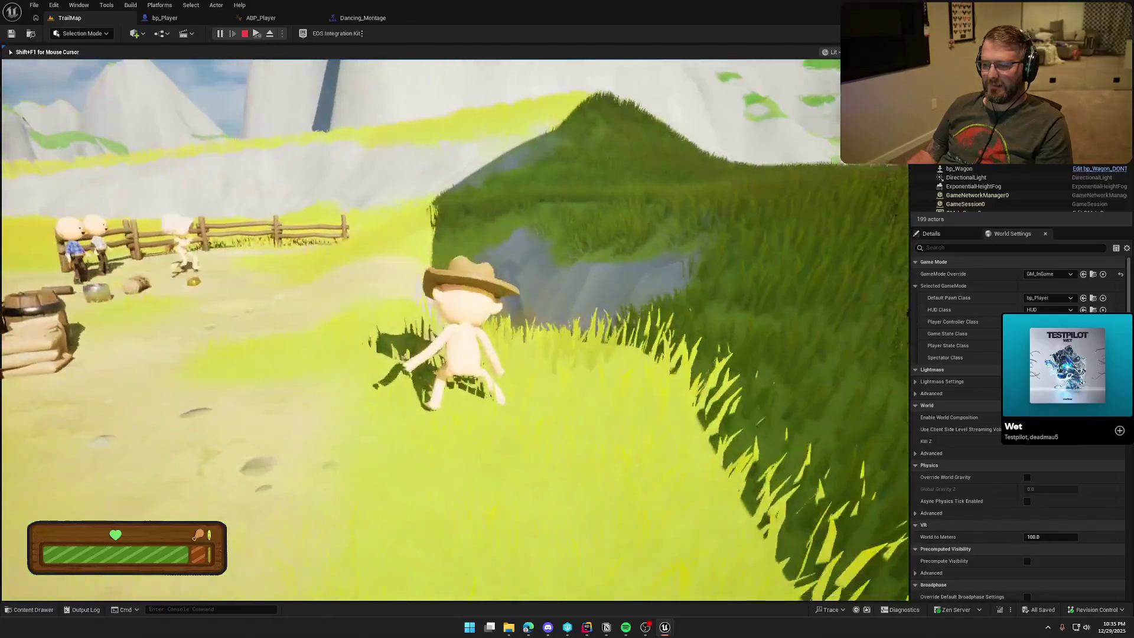
pyautogui.press('w')
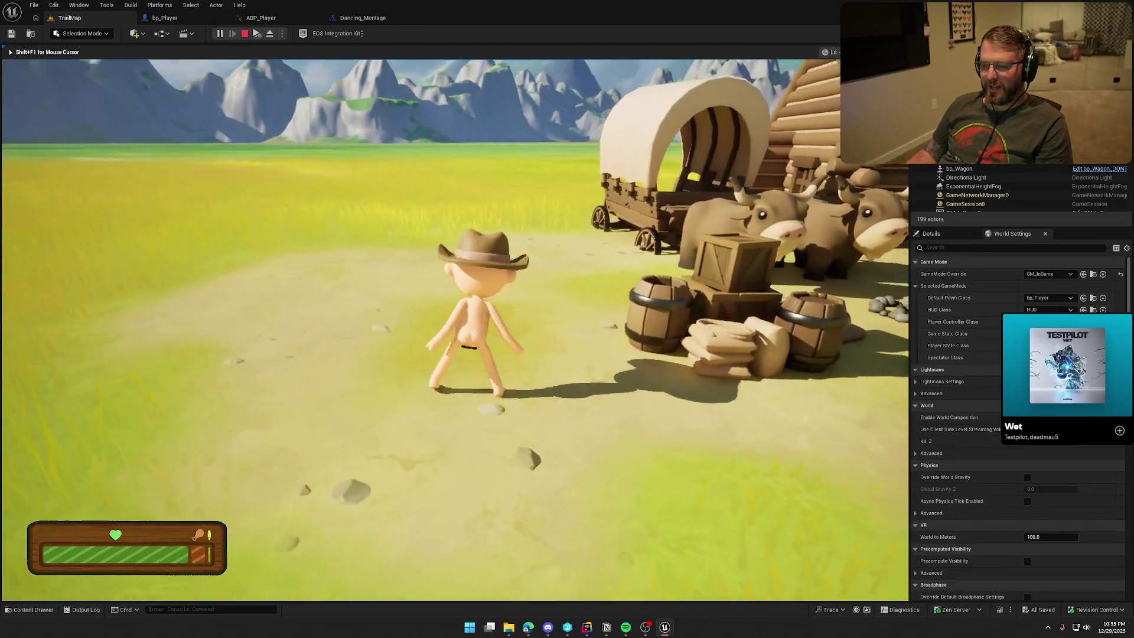
pyautogui.press('s')
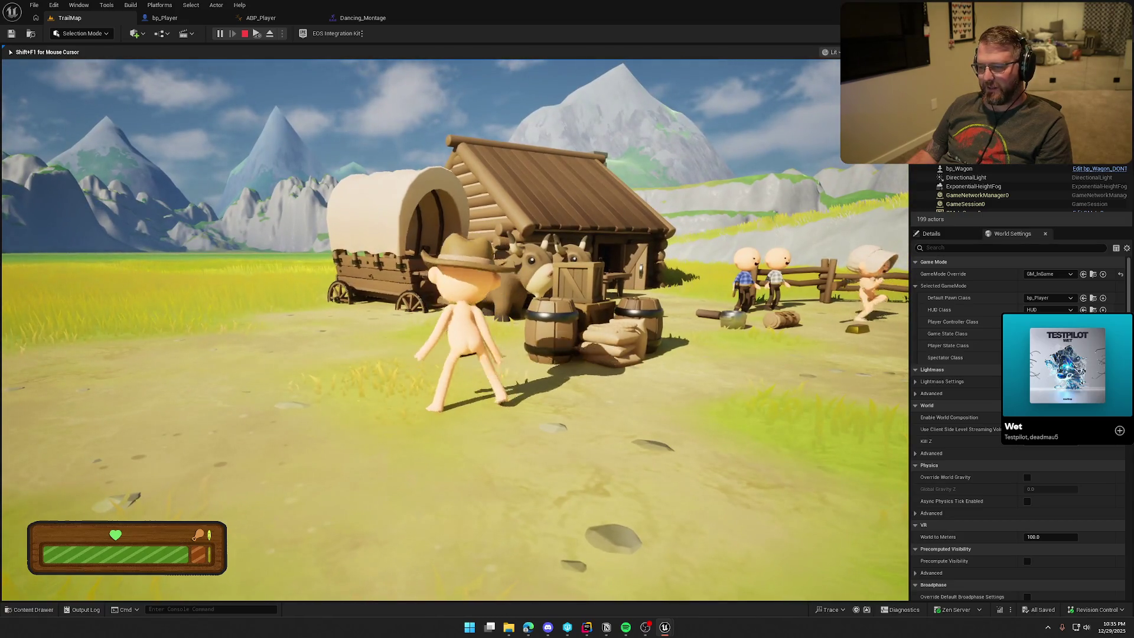